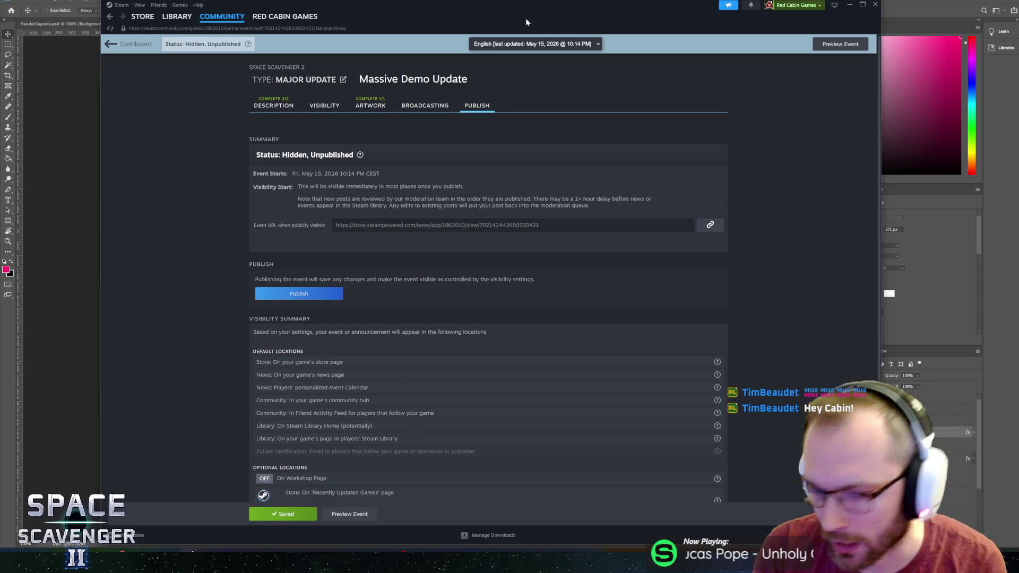
Save the Massive Demo Update event's settings, leaving it hidden and unpublished
{"action": "scroll", "coordinate": [316, 370], "scroll_direction": "down", "scroll_amount": 2}
{"action": "left_click", "coordinate": [281, 480]}
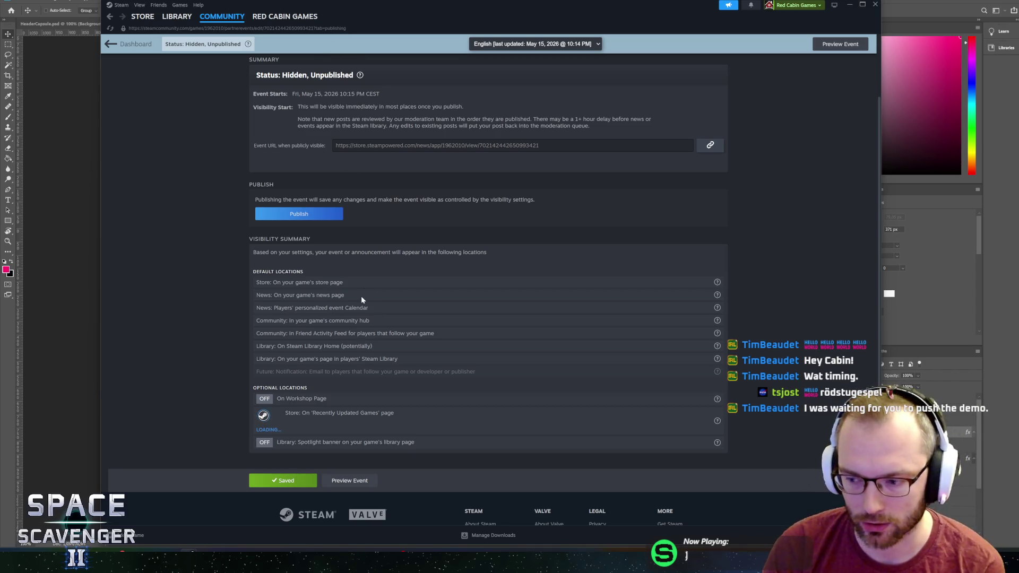
{"action": "scroll", "coordinate": [327, 297], "scroll_direction": "down", "scroll_amount": 1}
Reposition the Steam window slightly down and to the right on screen
{"action": "scroll", "coordinate": [319, 303], "scroll_direction": "down", "scroll_amount": 1}
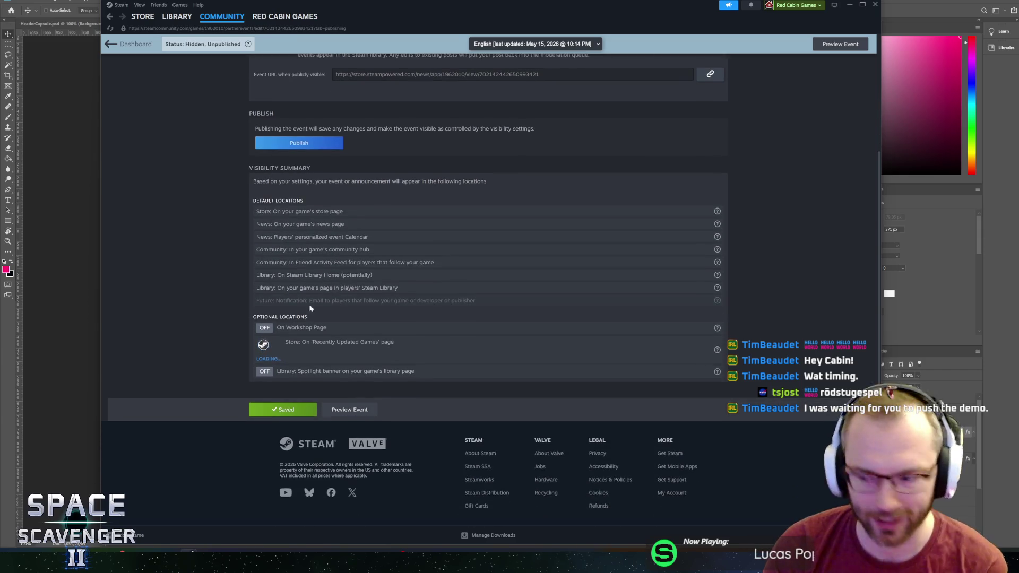
{"action": "scroll", "coordinate": [286, 311], "scroll_direction": "up", "scroll_amount": 5}
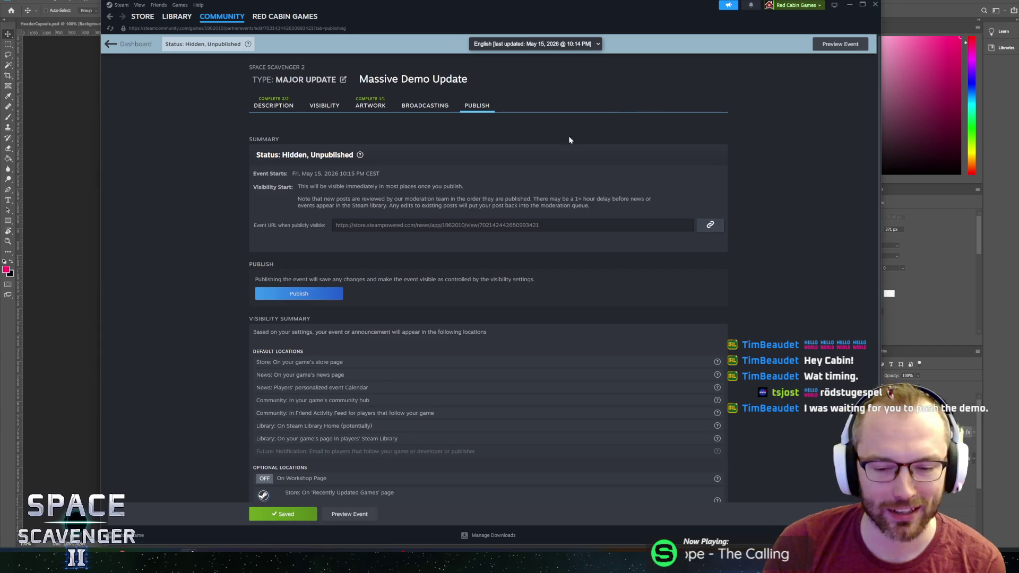
{"action": "mouse_move", "coordinate": [376, 3]}
{"action": "left_mouse_down"}
{"action": "mouse_move", "coordinate": [426, 39]}
{"action": "mouse_move", "coordinate": [434, 82]}
{"action": "mouse_move", "coordinate": [422, 49]}
{"action": "left_mouse_up"}
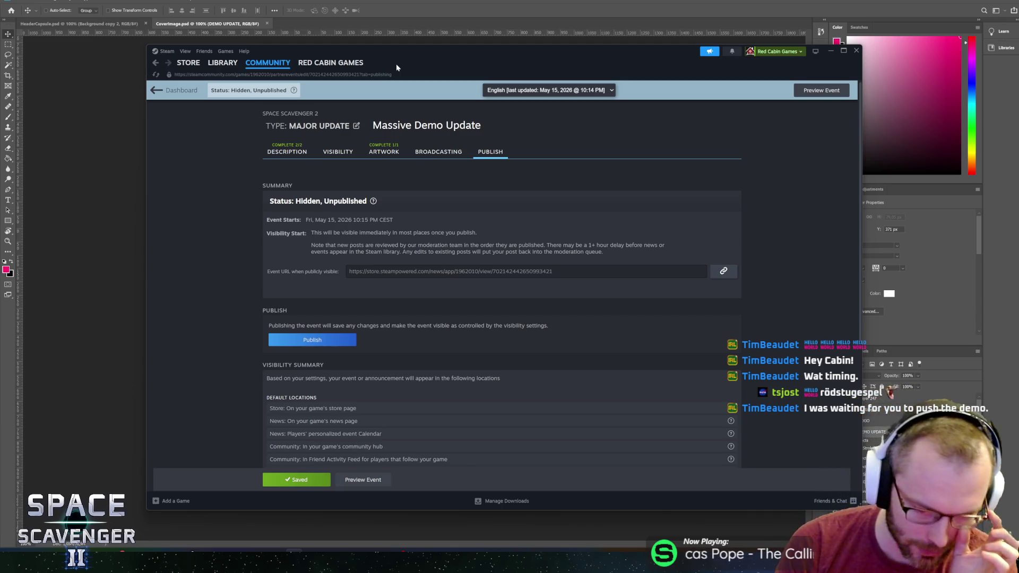
{"action": "left_click_drag", "start_coordinate": [416, 53], "coordinate": [396, 46]}
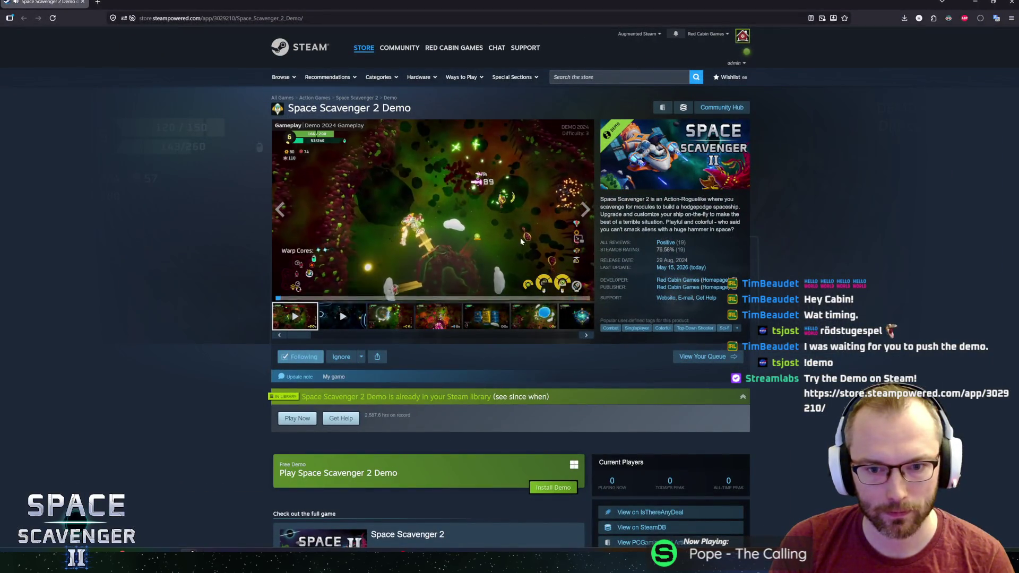
Watch the pre-alpha trailer in the large viewer, then close it so it plays inline
{"action": "left_click", "coordinate": [583, 289]}
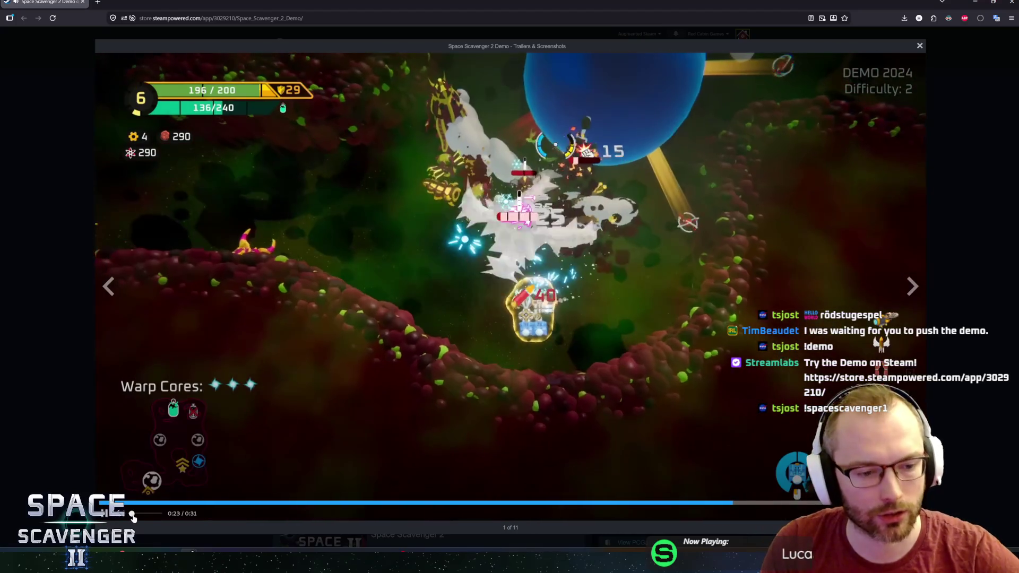
{"action": "mouse_move", "coordinate": [132, 517]}
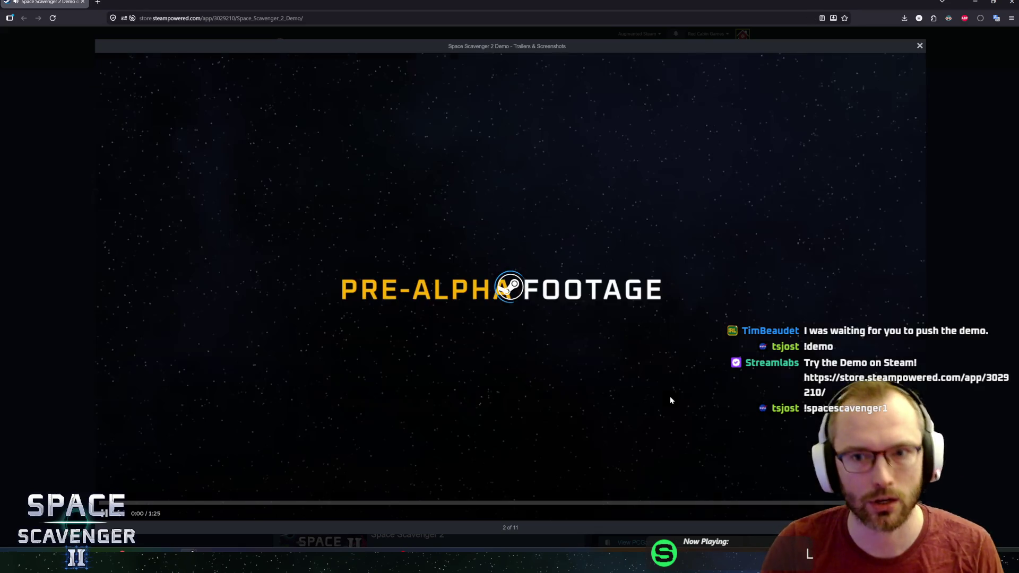
{"action": "left_click", "coordinate": [920, 46]}
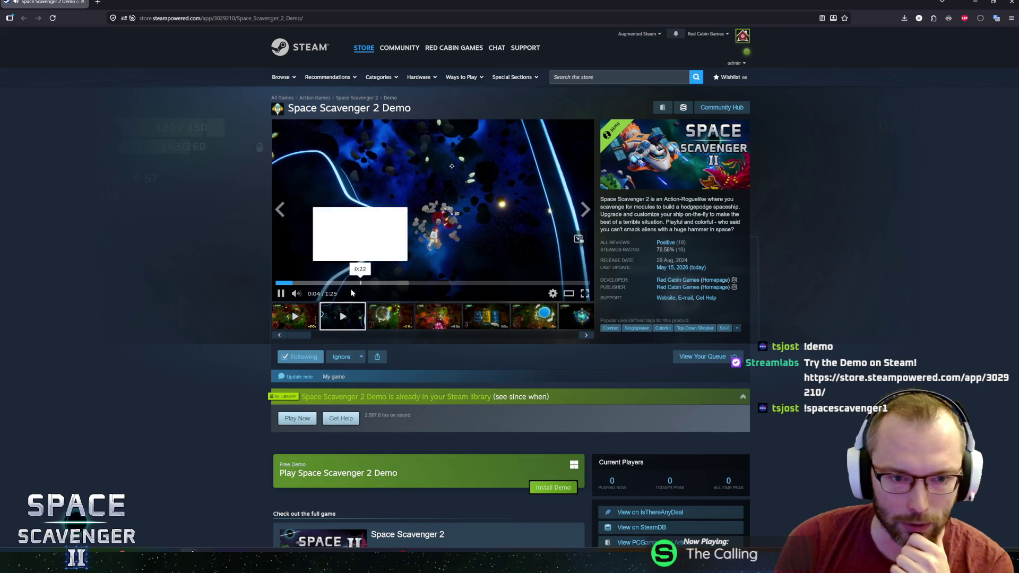
Mute and unmute the Space Scavenger 2 Demo trailer, then pause it at 0:17
{"action": "left_click", "coordinate": [296, 293]}
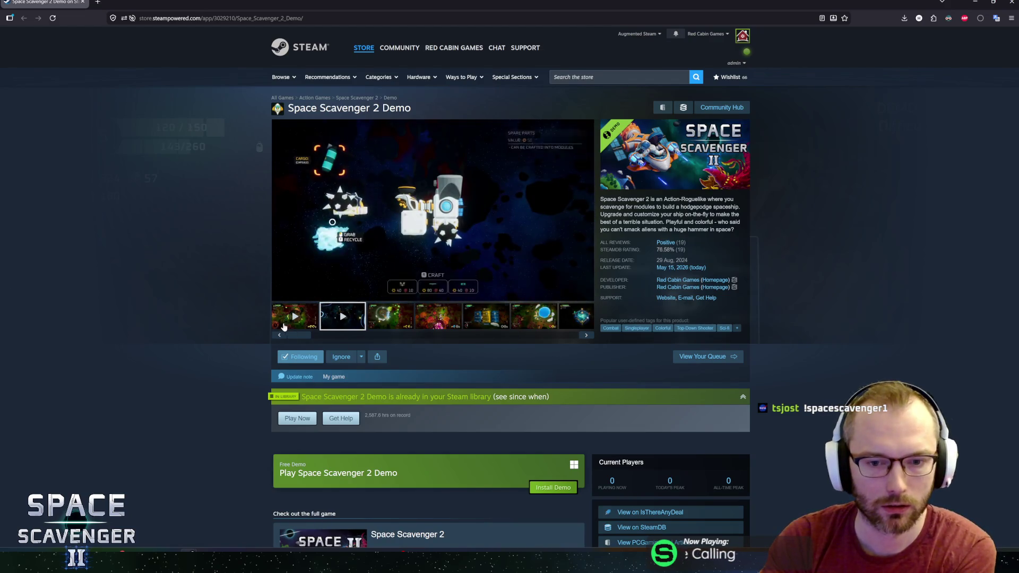
{"action": "left_click", "coordinate": [297, 295]}
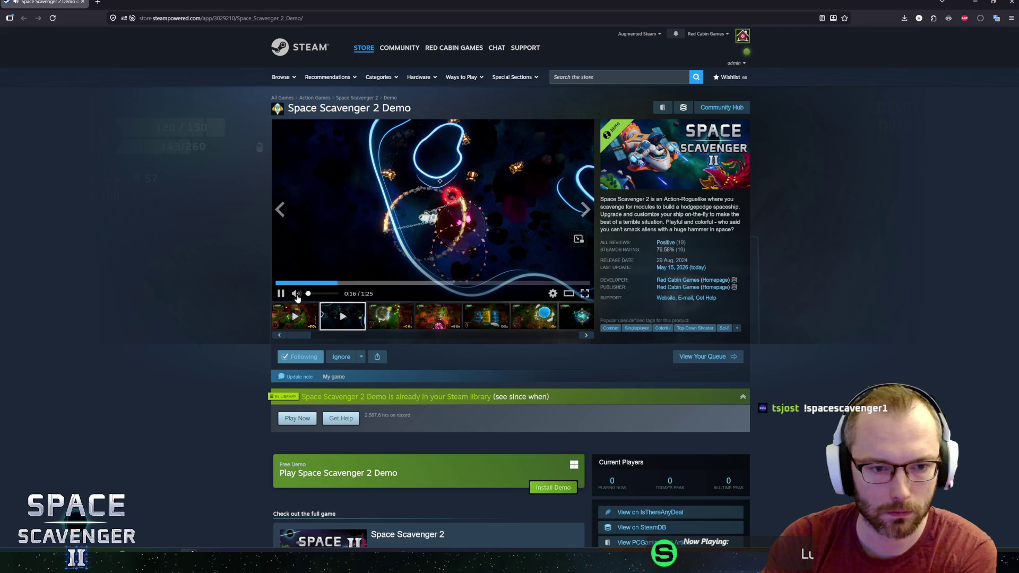
{"action": "left_click", "coordinate": [505, 226]}
{"action": "scroll", "coordinate": [205, 280], "scroll_direction": "down", "scroll_amount": 5}
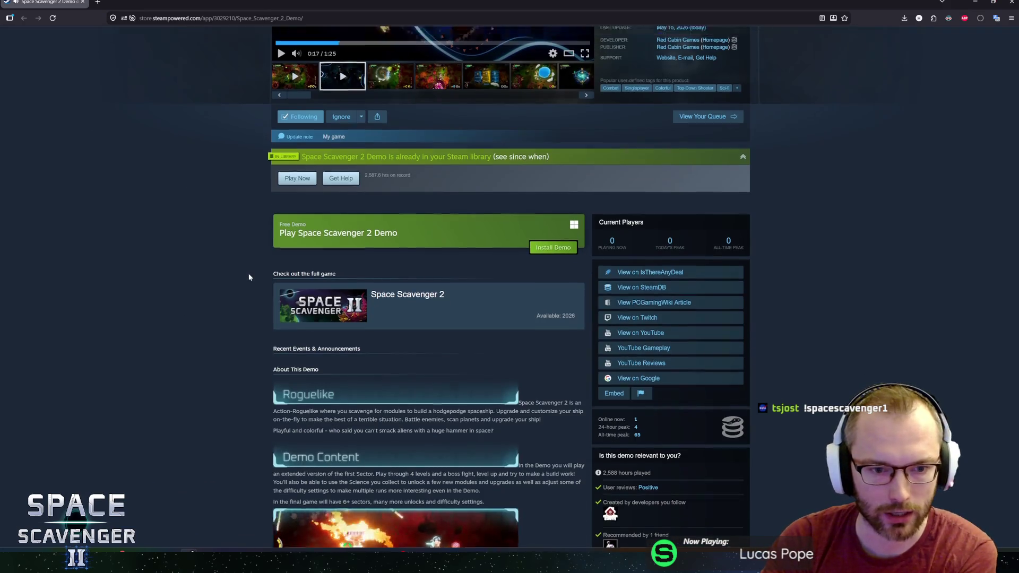
{"action": "scroll", "coordinate": [248, 273], "scroll_direction": "up", "scroll_amount": 5}
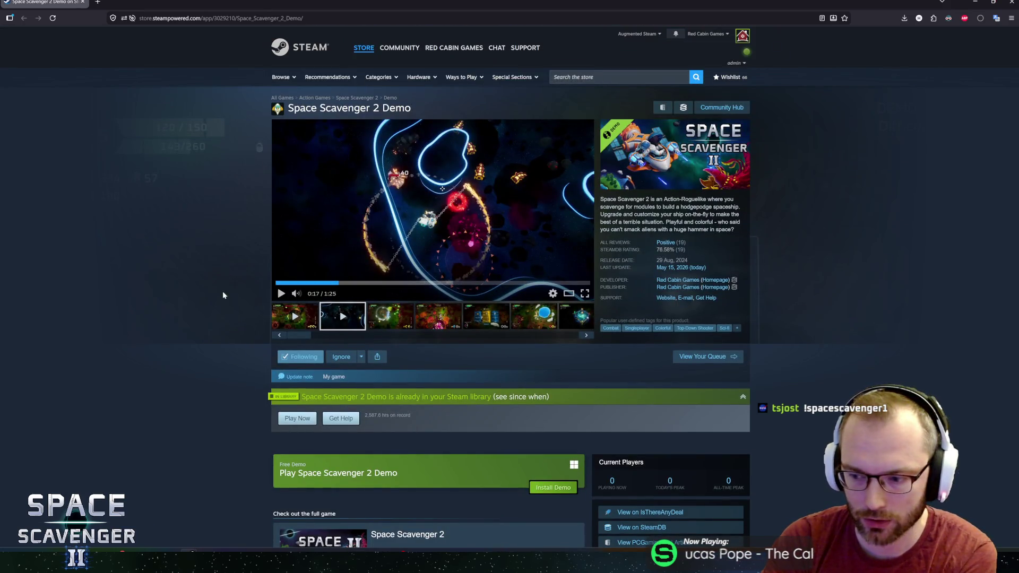
{"action": "scroll", "coordinate": [222, 291], "scroll_direction": "down", "scroll_amount": 10}
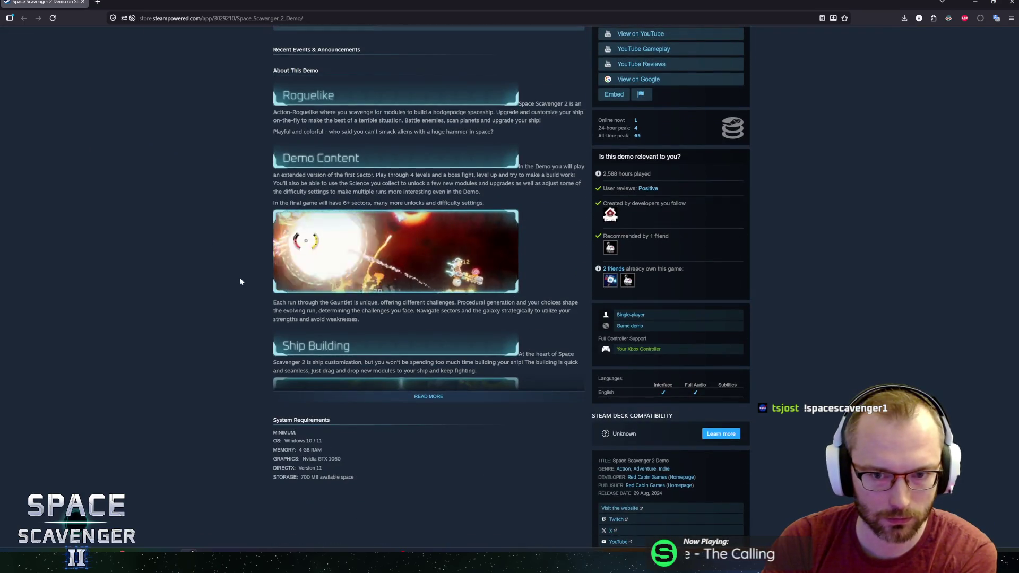
{"action": "scroll", "coordinate": [256, 262], "scroll_direction": "up", "scroll_amount": 8}
{"action": "scroll", "coordinate": [237, 292], "scroll_direction": "up", "scroll_amount": 2}
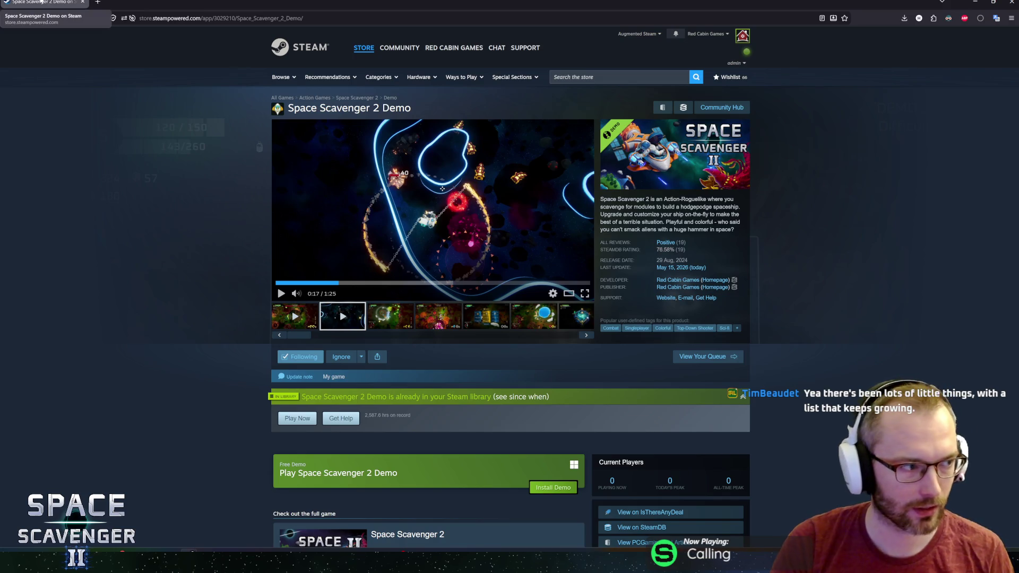
Return to the Steam client and open the Massive Demo Update event's preview
{"action": "key", "text": "alt+Tab"}
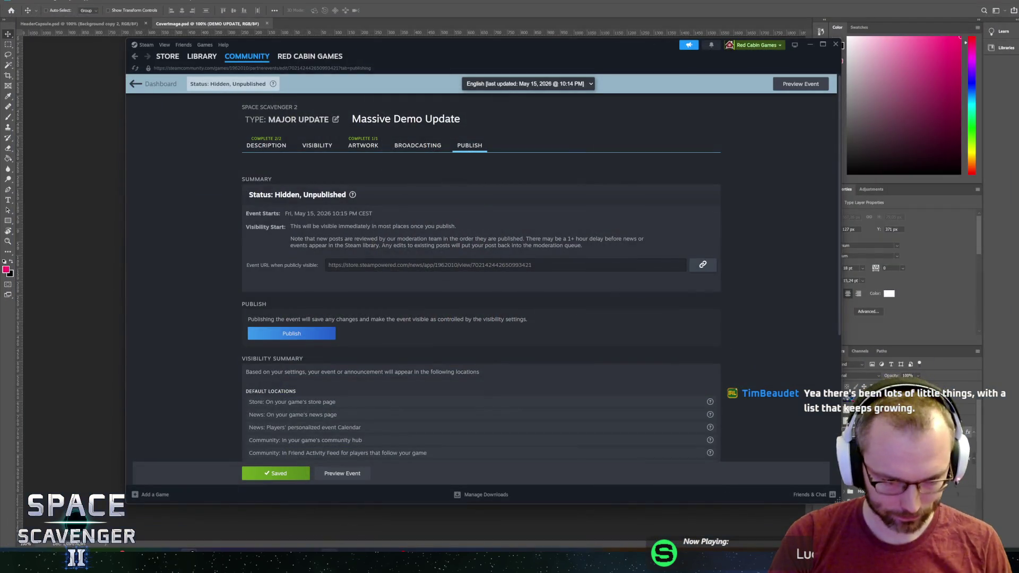
{"action": "scroll", "coordinate": [246, 375], "scroll_direction": "down", "scroll_amount": 5}
{"action": "scroll", "coordinate": [246, 375], "scroll_direction": "up", "scroll_amount": 5}
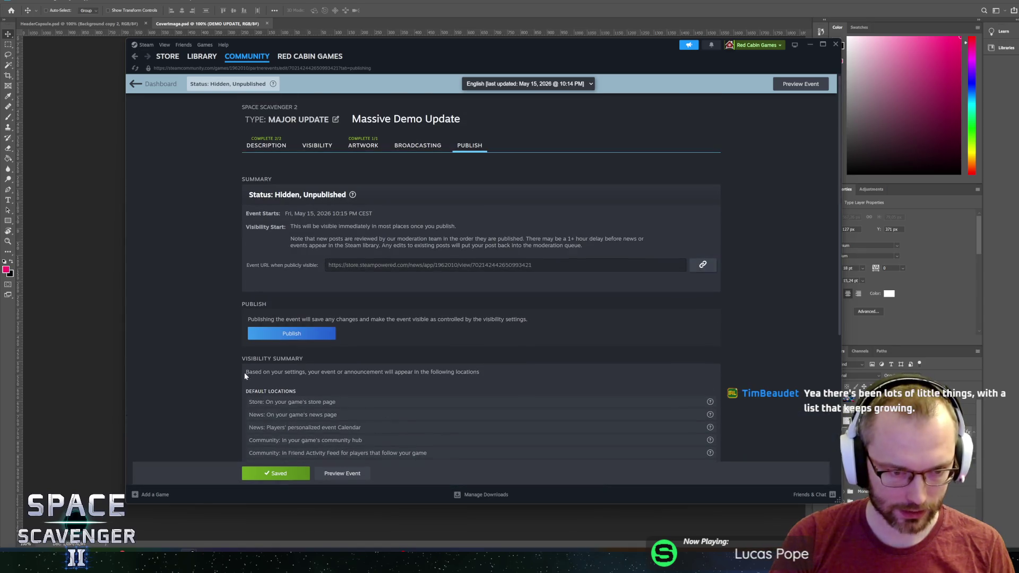
{"action": "left_click", "coordinate": [288, 334]}
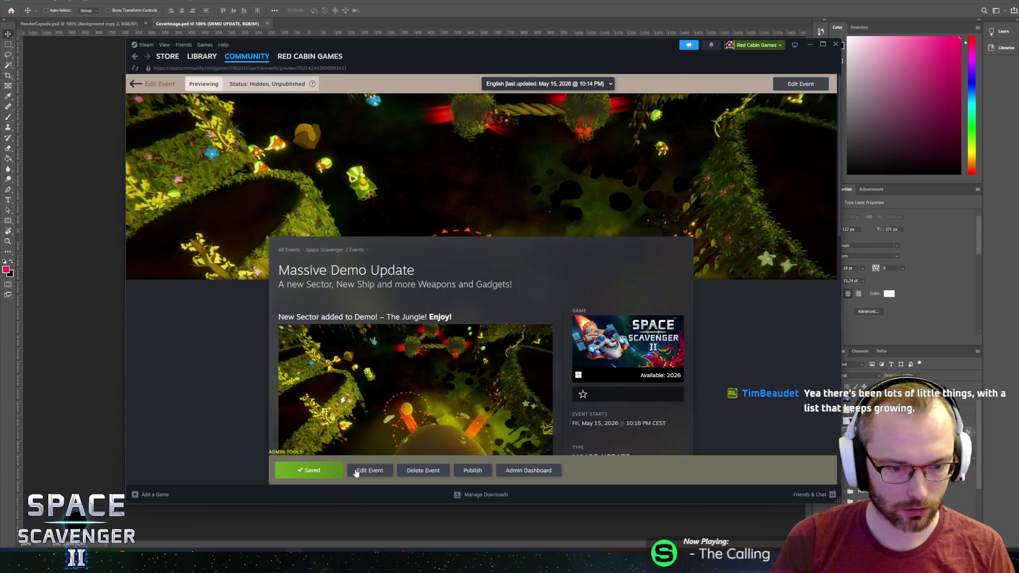
Read the event title, New Sector headline and the New ship type bullet
{"action": "mouse_move", "coordinate": [279, 270]}
{"action": "left_mouse_down"}
{"action": "mouse_move", "coordinate": [414, 270]}
{"action": "mouse_move", "coordinate": [447, 285]}
{"action": "left_mouse_up"}
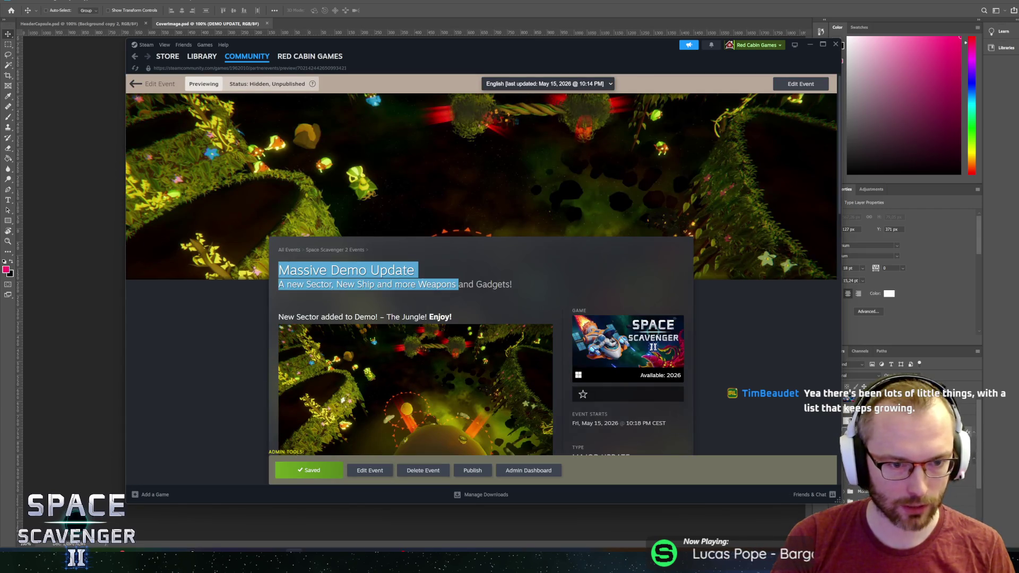
{"action": "mouse_move", "coordinate": [310, 285]}
{"action": "left_mouse_down"}
{"action": "mouse_move", "coordinate": [493, 285]}
{"action": "mouse_move", "coordinate": [347, 271]}
{"action": "left_mouse_up"}
{"action": "mouse_move", "coordinate": [506, 285]}
{"action": "left_mouse_down"}
{"action": "mouse_move", "coordinate": [291, 270]}
{"action": "mouse_move", "coordinate": [411, 238]}
{"action": "left_mouse_up"}
{"action": "scroll", "coordinate": [281, 255], "scroll_direction": "down", "scroll_amount": 2}
{"action": "left_click_drag", "start_coordinate": [296, 238], "coordinate": [445, 238]}
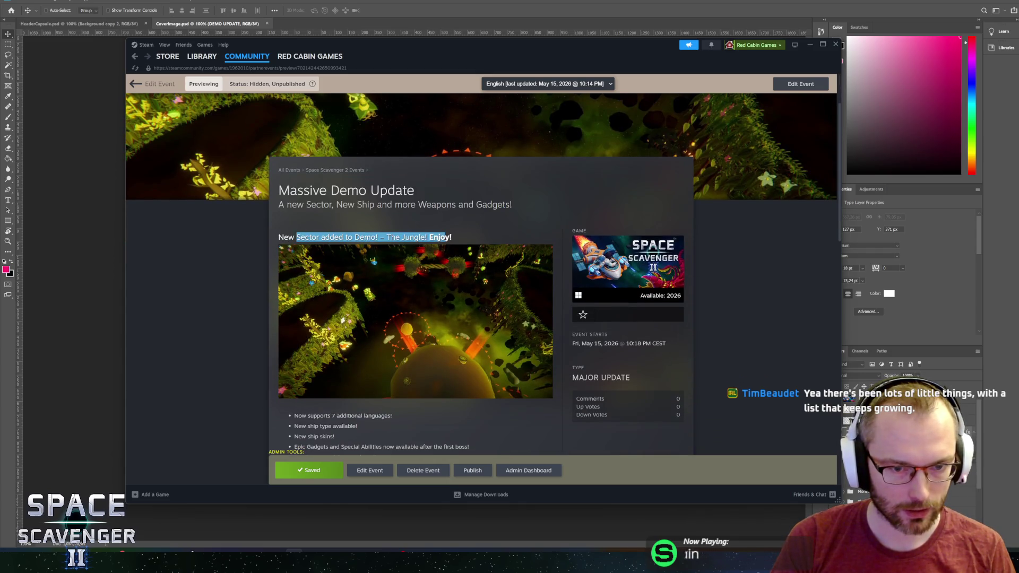
{"action": "scroll", "coordinate": [445, 237], "scroll_direction": "down", "scroll_amount": 2}
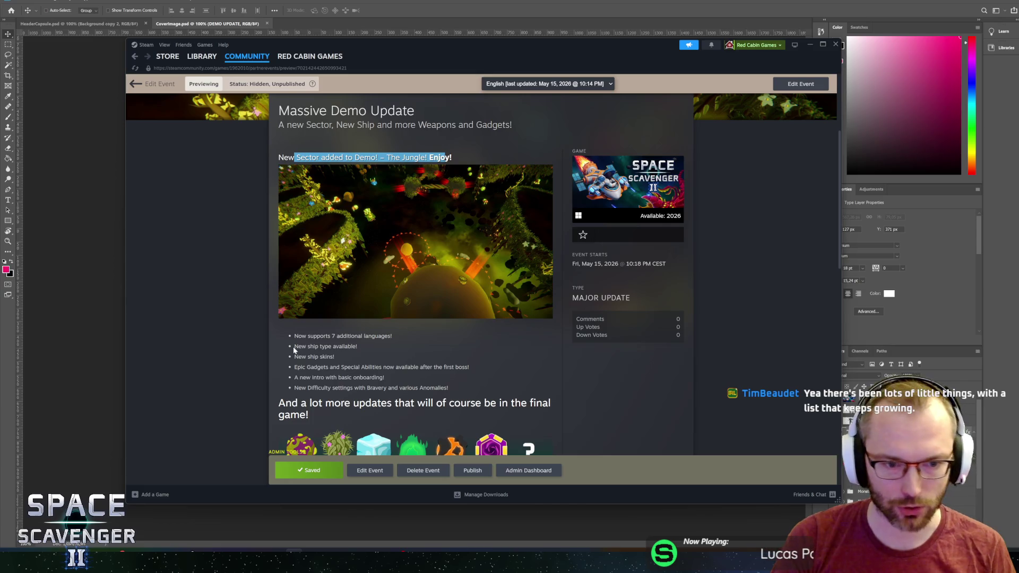
{"action": "mouse_move", "coordinate": [295, 347]}
{"action": "left_mouse_down"}
{"action": "mouse_move", "coordinate": [364, 347]}
{"action": "mouse_move", "coordinate": [307, 347]}
{"action": "left_mouse_up"}
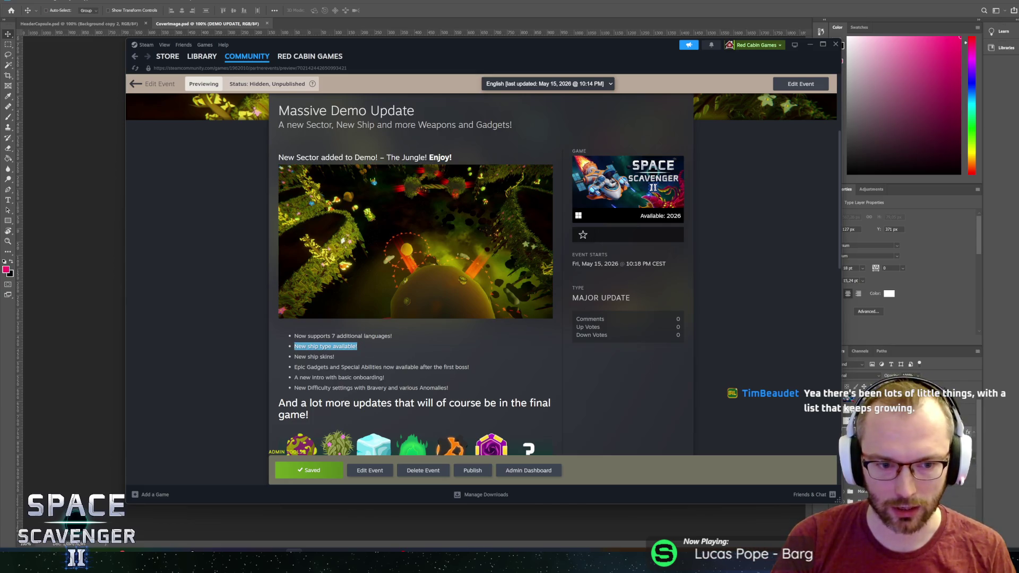
{"action": "left_click", "coordinate": [355, 349]}
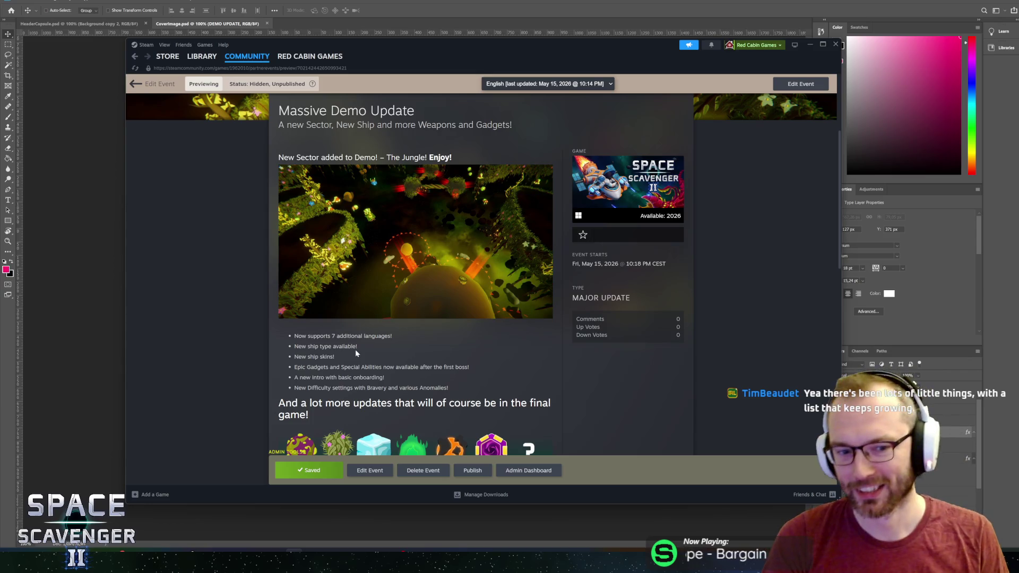
Read the remaining bullets through the closing Thanks for your support paragraph
{"action": "left_click_drag", "start_coordinate": [392, 336], "coordinate": [290, 336]}
{"action": "left_click_drag", "start_coordinate": [357, 346], "coordinate": [298, 346]}
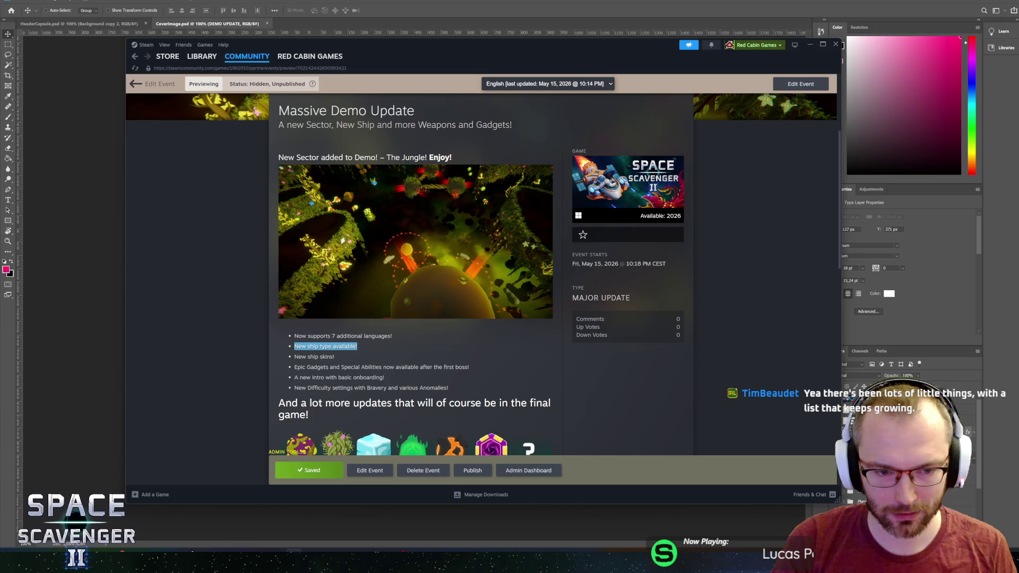
{"action": "scroll", "coordinate": [414, 265], "scroll_direction": "down", "scroll_amount": 3}
{"action": "left_click", "coordinate": [314, 277]}
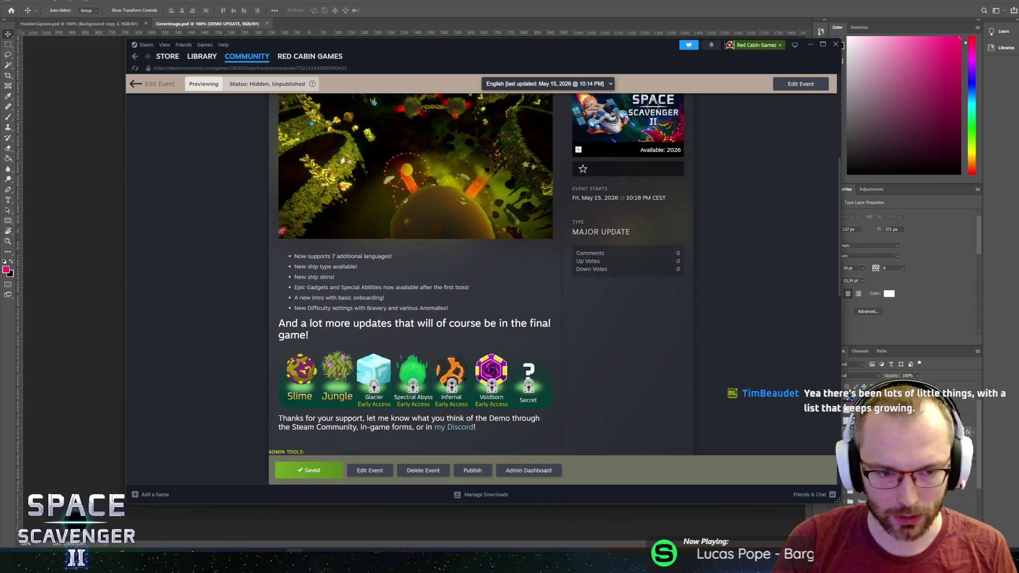
{"action": "mouse_move", "coordinate": [295, 287]}
{"action": "left_mouse_down"}
{"action": "mouse_move", "coordinate": [456, 288]}
{"action": "mouse_move", "coordinate": [283, 288]}
{"action": "mouse_move", "coordinate": [384, 297]}
{"action": "left_mouse_up"}
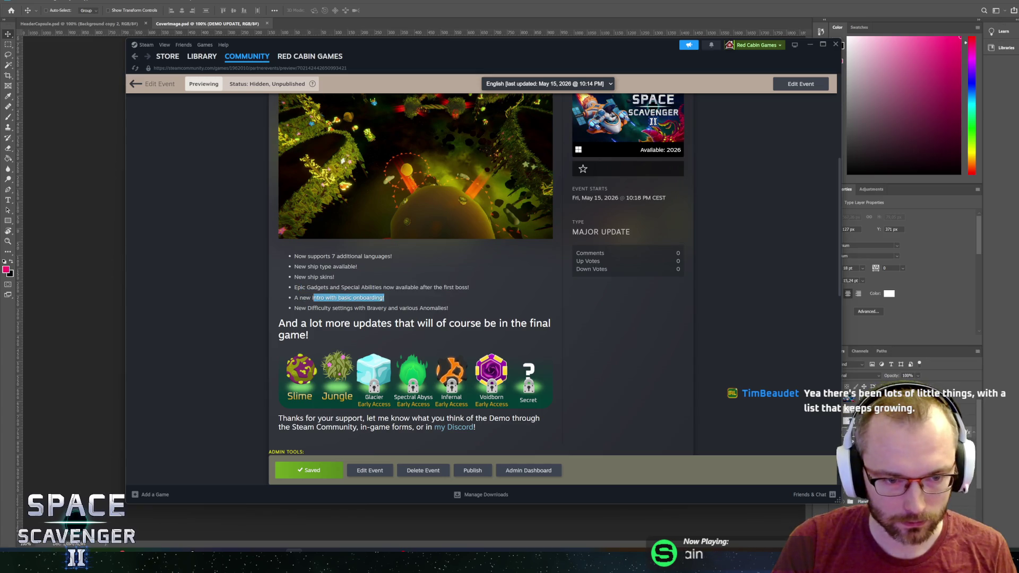
{"action": "mouse_move", "coordinate": [301, 323]}
{"action": "left_mouse_down"}
{"action": "mouse_move", "coordinate": [435, 324]}
{"action": "mouse_move", "coordinate": [405, 308]}
{"action": "left_mouse_up"}
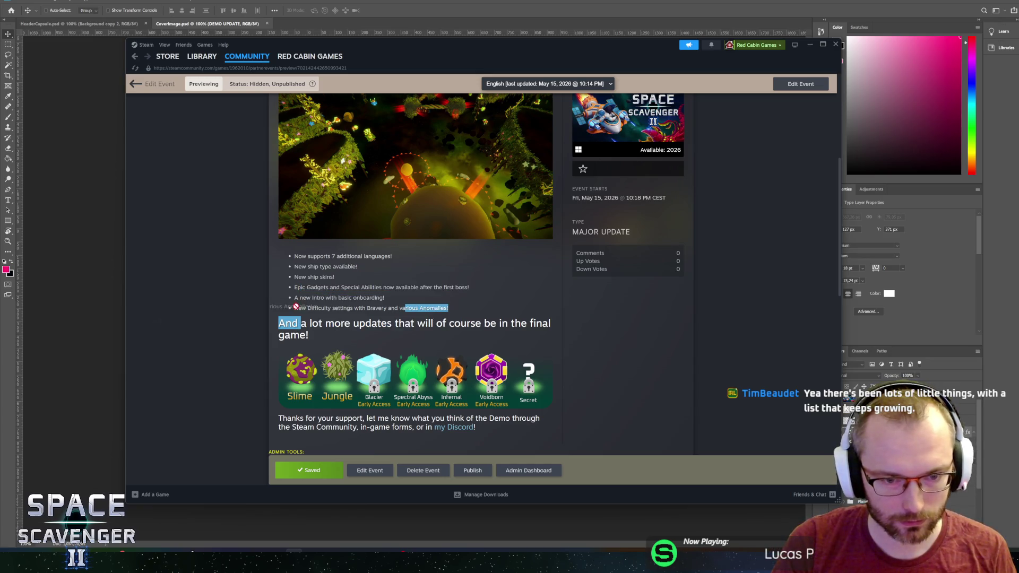
{"action": "left_click_drag", "start_coordinate": [296, 307], "coordinate": [326, 277]}
{"action": "mouse_move", "coordinate": [326, 276]}
{"action": "left_mouse_down"}
{"action": "mouse_move", "coordinate": [406, 308]}
{"action": "mouse_move", "coordinate": [521, 323]}
{"action": "mouse_move", "coordinate": [384, 298]}
{"action": "mouse_move", "coordinate": [516, 323]}
{"action": "left_mouse_up"}
{"action": "mouse_move", "coordinate": [335, 323]}
{"action": "left_mouse_down"}
{"action": "mouse_move", "coordinate": [536, 323]}
{"action": "mouse_move", "coordinate": [279, 323]}
{"action": "mouse_move", "coordinate": [294, 288]}
{"action": "left_mouse_up"}
{"action": "left_click", "coordinate": [294, 287]}
{"action": "scroll", "coordinate": [294, 287], "scroll_direction": "down", "scroll_amount": 2}
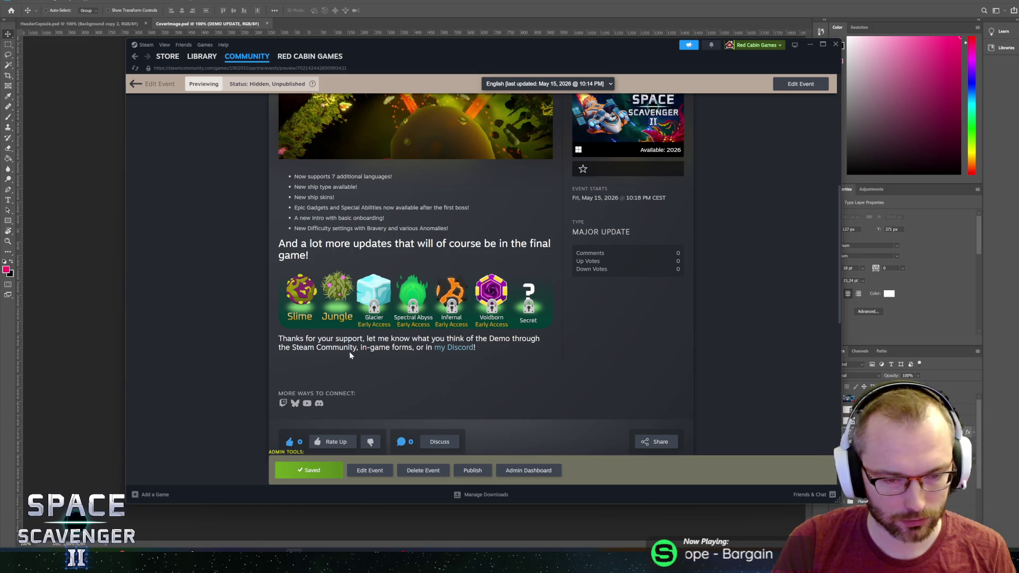
{"action": "triple_click", "coordinate": [307, 340]}
{"action": "left_click", "coordinate": [307, 340]}
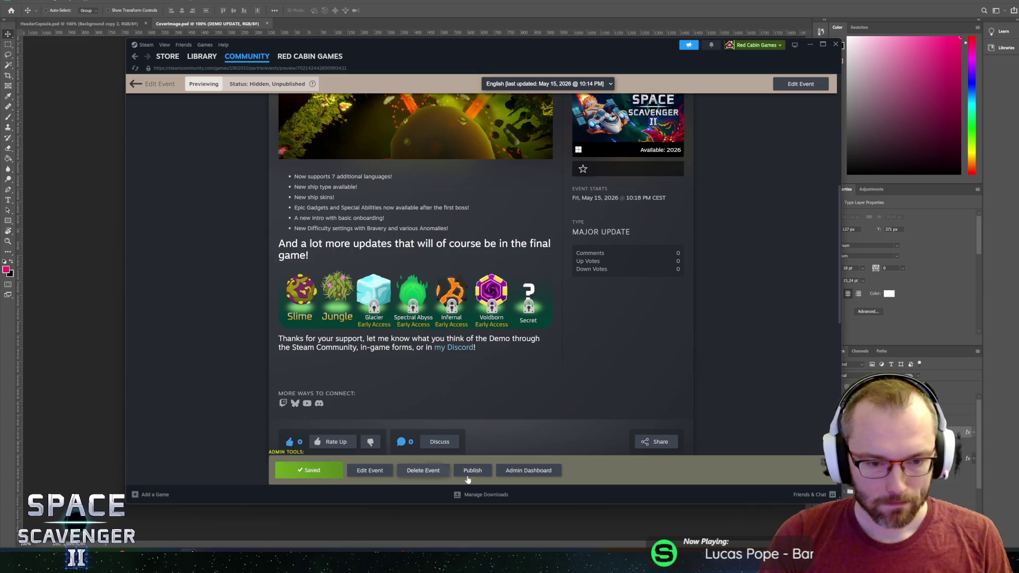
Publish the Massive Demo Update event after one cancelled attempt, confirming and dismissing the success message
{"action": "left_click", "coordinate": [491, 471]}
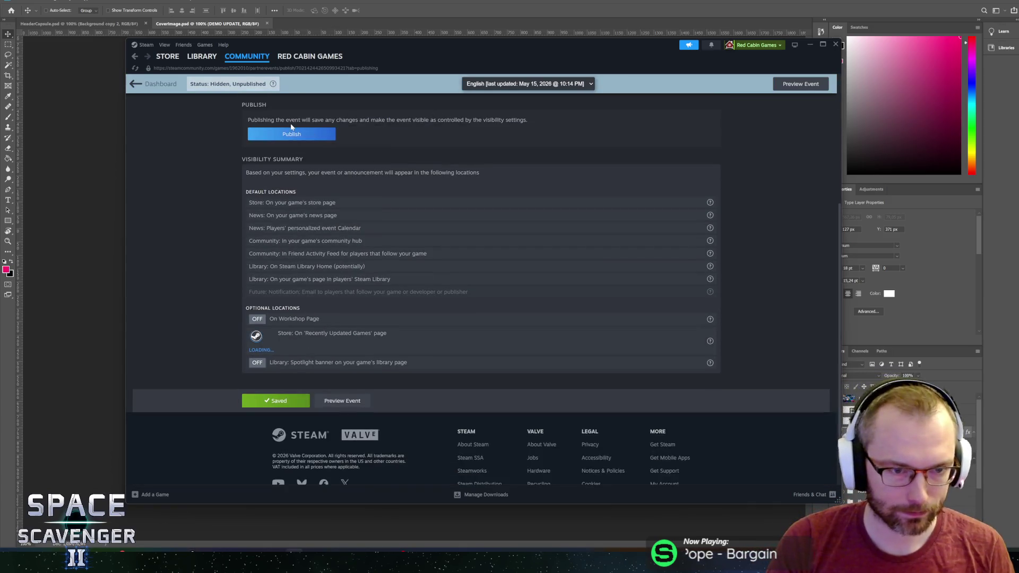
{"action": "left_click", "coordinate": [290, 134]}
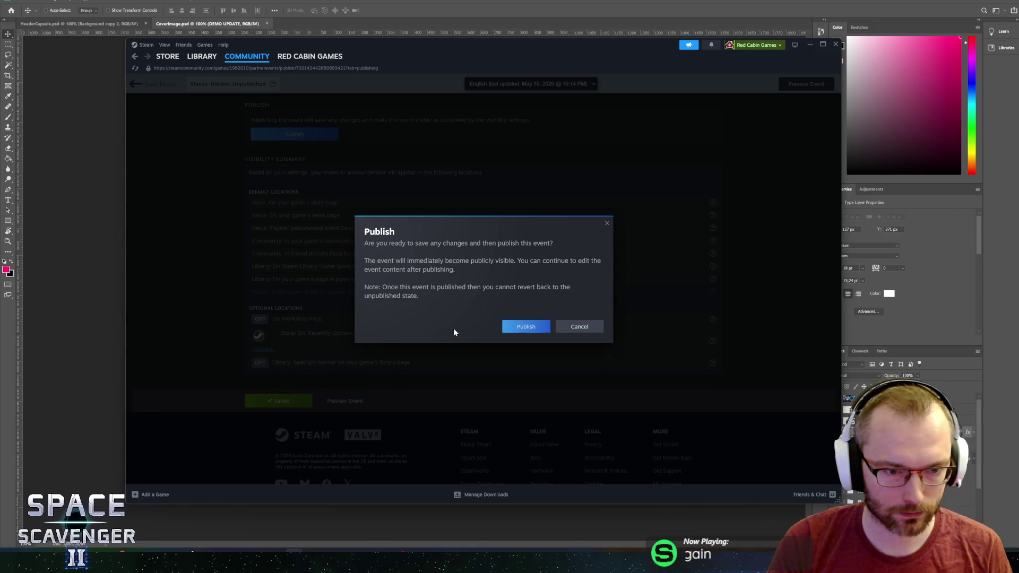
{"action": "left_click", "coordinate": [589, 332]}
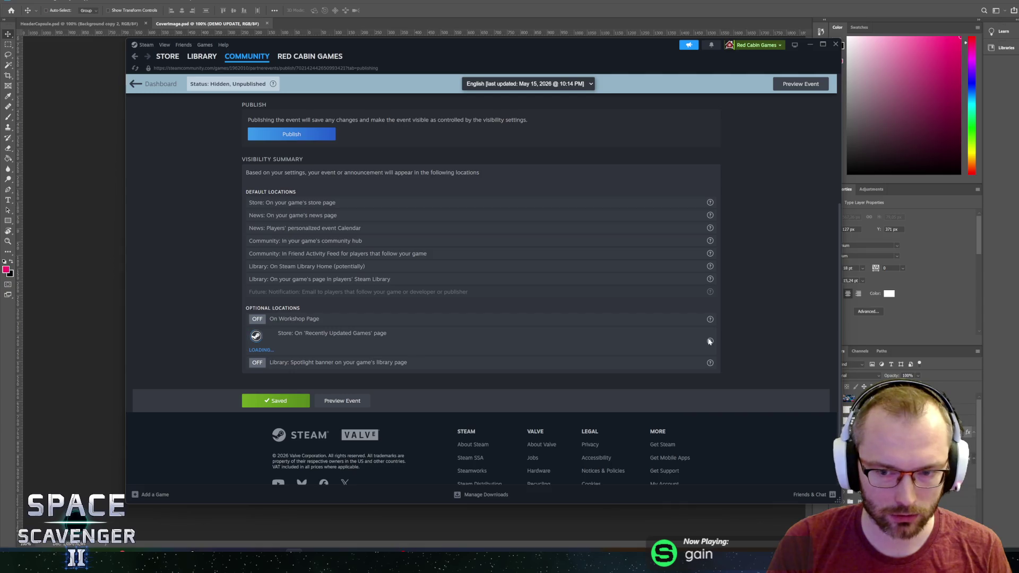
{"action": "mouse_move", "coordinate": [710, 342]}
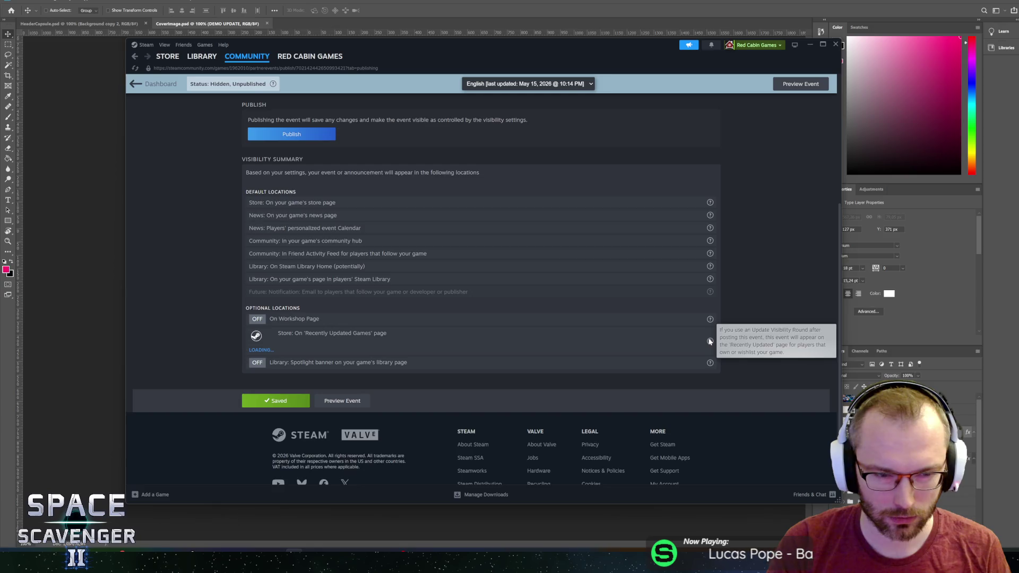
{"action": "scroll", "coordinate": [578, 343], "scroll_direction": "up", "scroll_amount": 2}
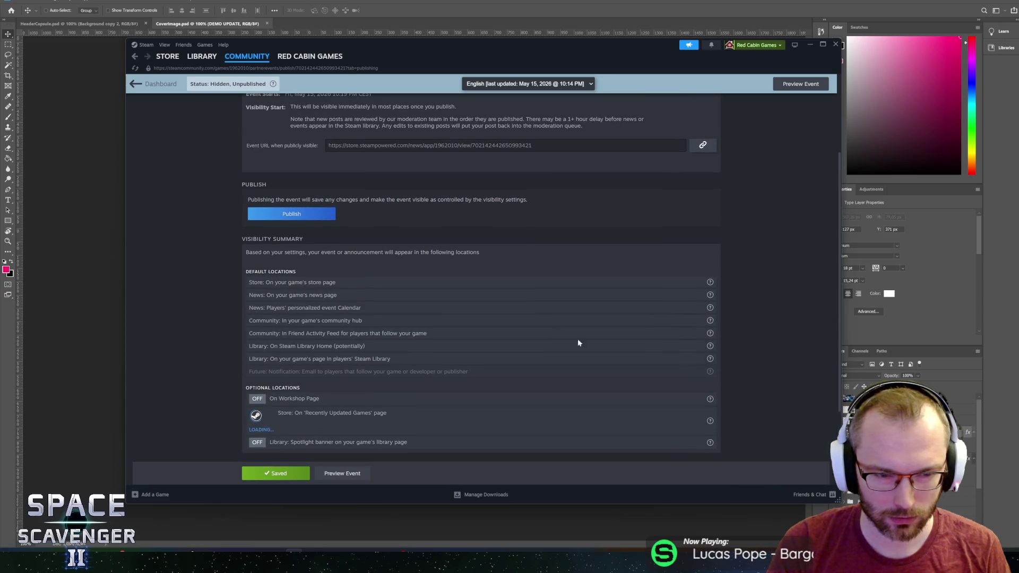
{"action": "left_click", "coordinate": [291, 217]}
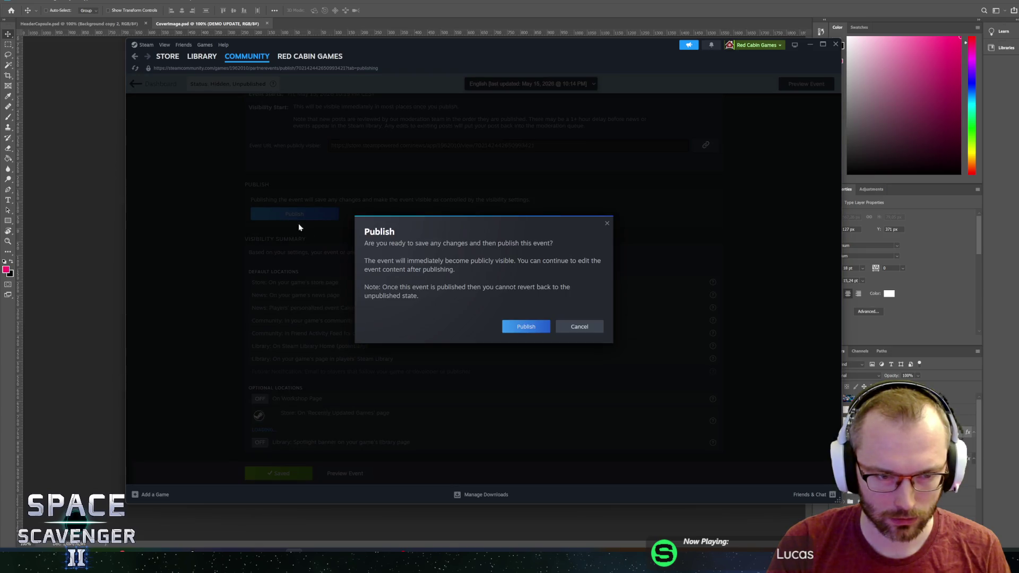
{"action": "left_click", "coordinate": [514, 325]}
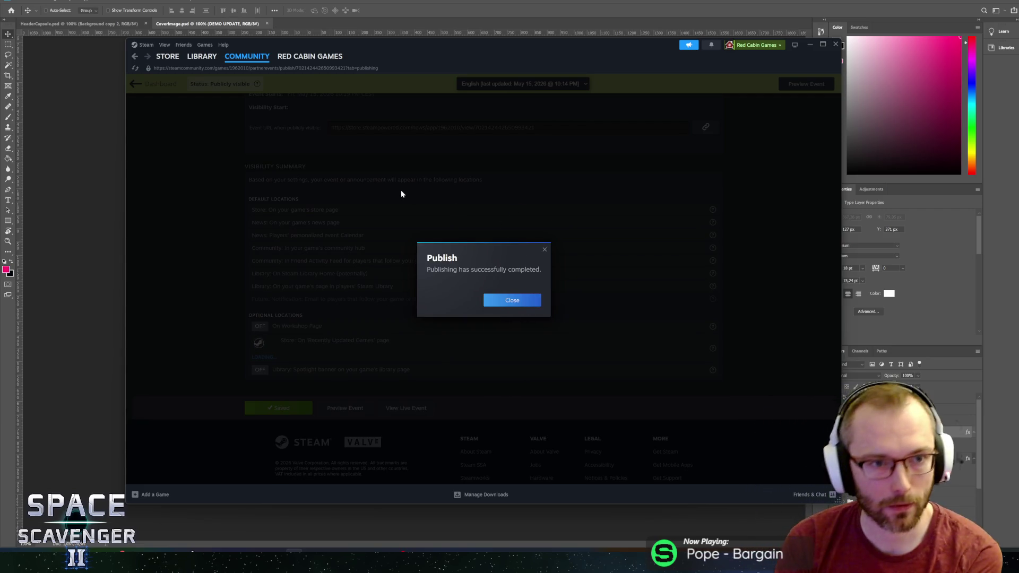
{"action": "left_click", "coordinate": [526, 303]}
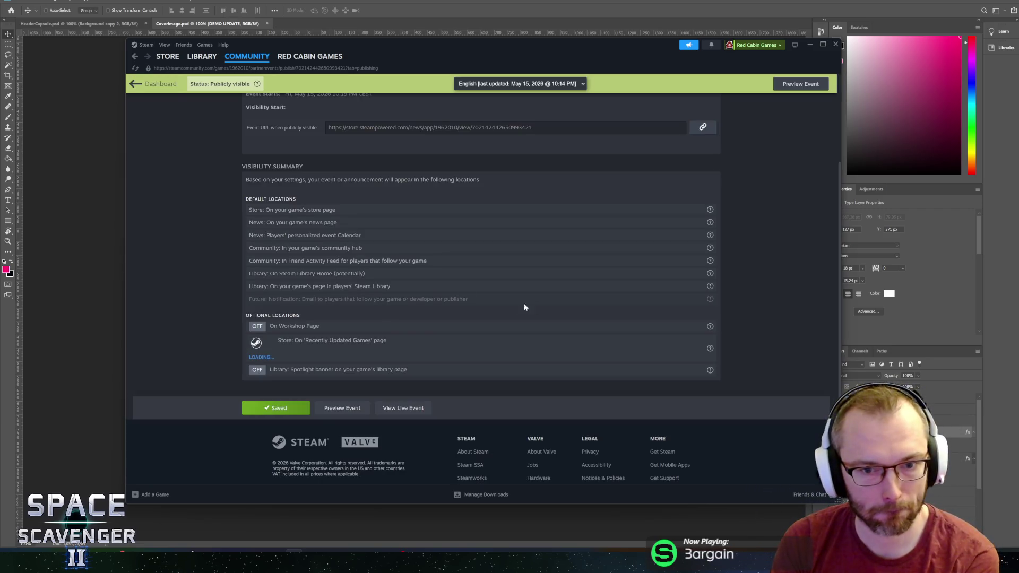
{"action": "left_click", "coordinate": [160, 85]}
Copy the link to the Massive Demo Update announcement in the Space Scavenger 2 community hub
{"action": "mouse_move", "coordinate": [252, 60]}
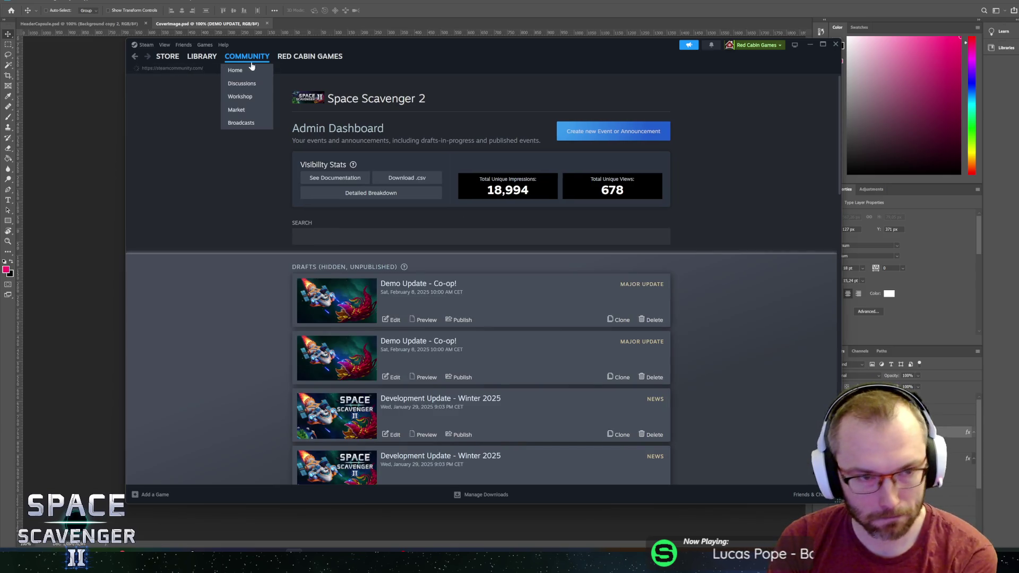
{"action": "left_click", "coordinate": [244, 64]}
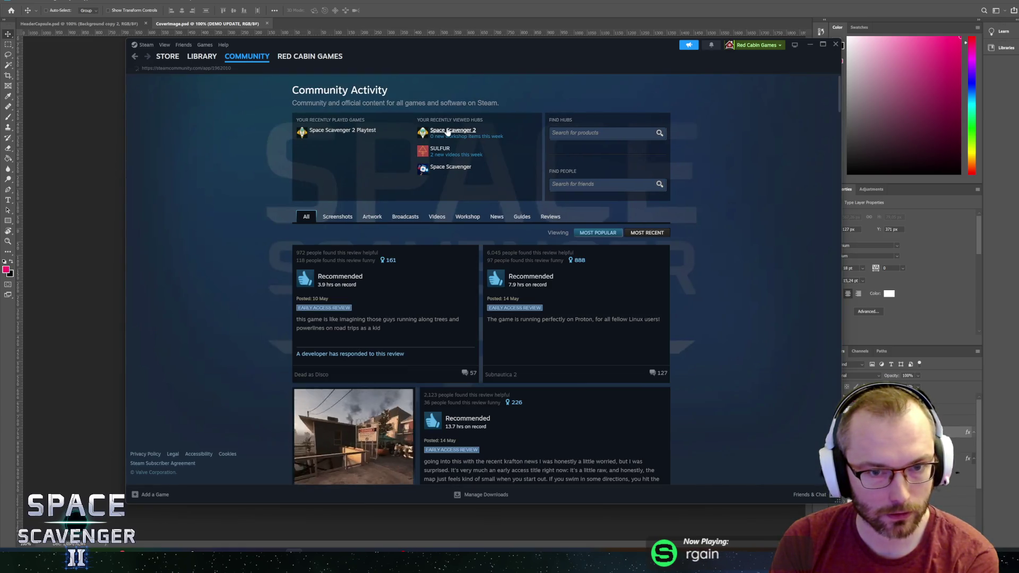
{"action": "left_click", "coordinate": [448, 132]}
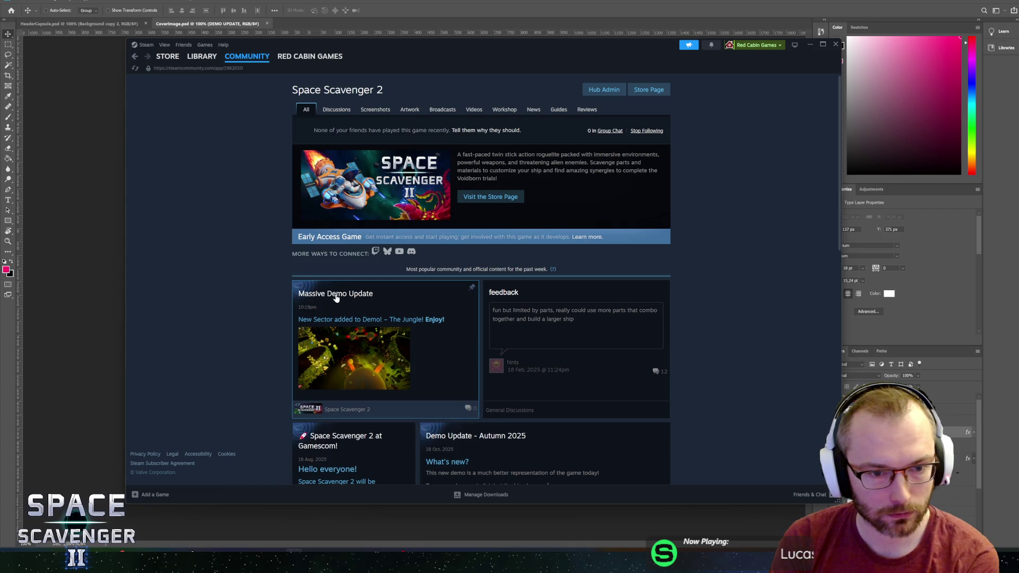
{"action": "left_click", "coordinate": [336, 298]}
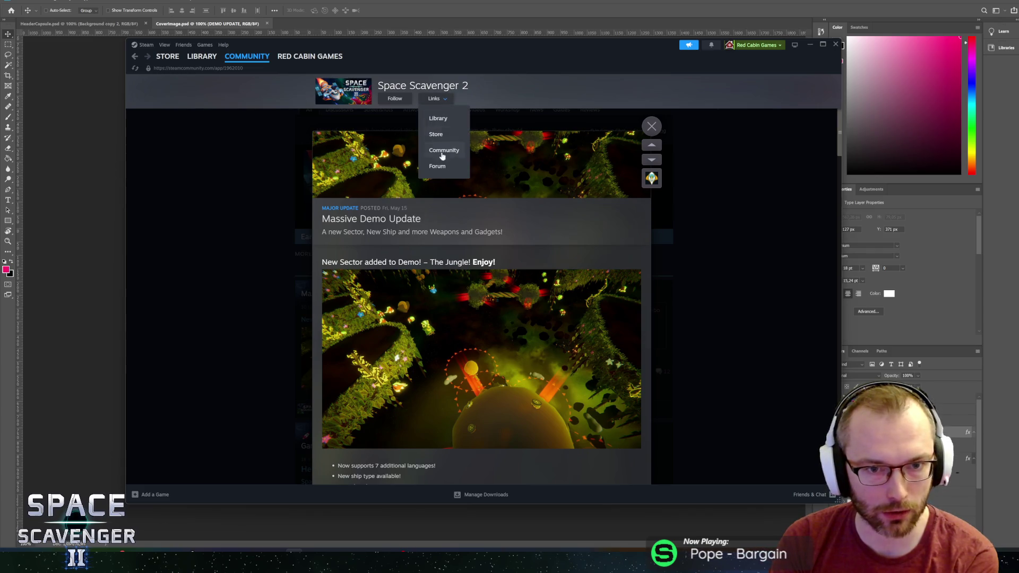
{"action": "scroll", "coordinate": [552, 322], "scroll_direction": "down", "scroll_amount": 4}
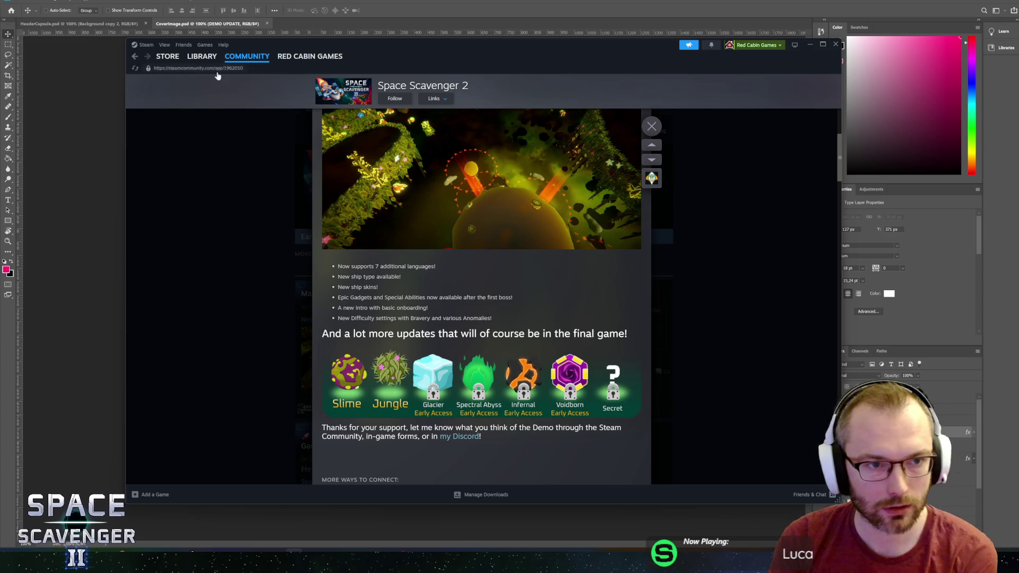
{"action": "left_click", "coordinate": [186, 68]}
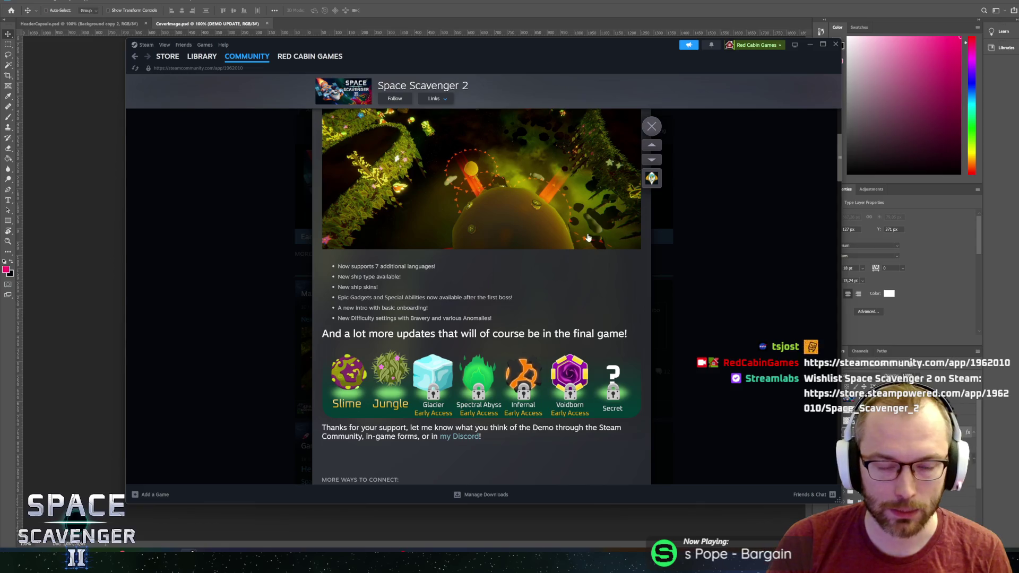
{"action": "scroll", "coordinate": [634, 149], "scroll_direction": "down", "scroll_amount": 5}
{"action": "scroll", "coordinate": [629, 159], "scroll_direction": "up", "scroll_amount": 10}
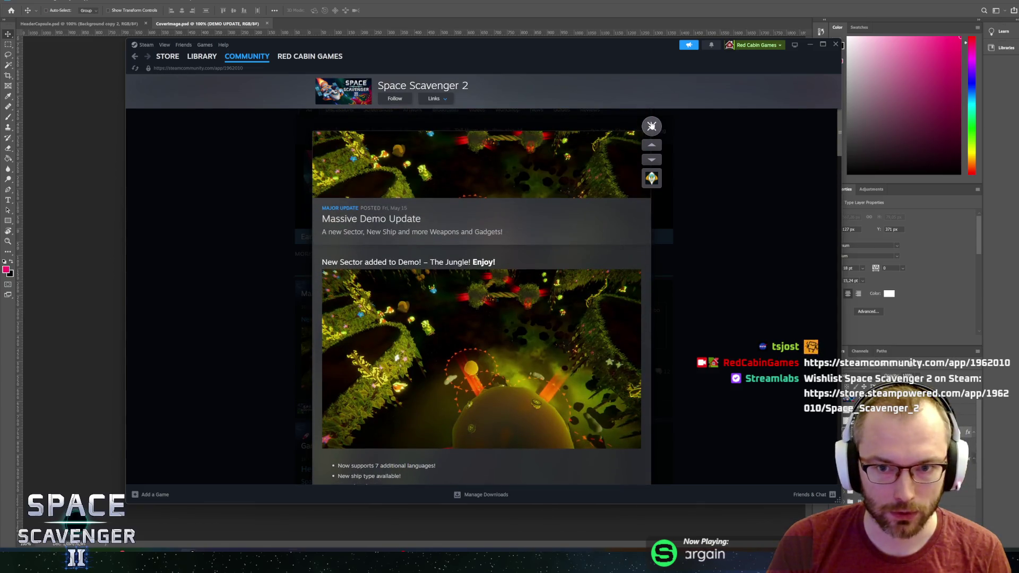
{"action": "left_click", "coordinate": [652, 126]}
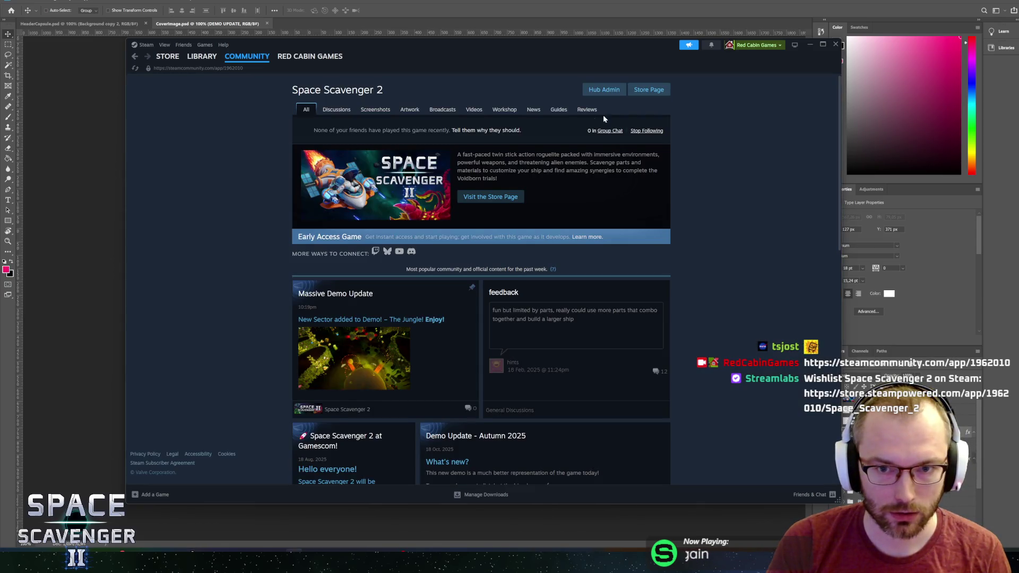
Go from the library home to the Space Scavenger 2 Demo store page
{"action": "left_click", "coordinate": [196, 57]}
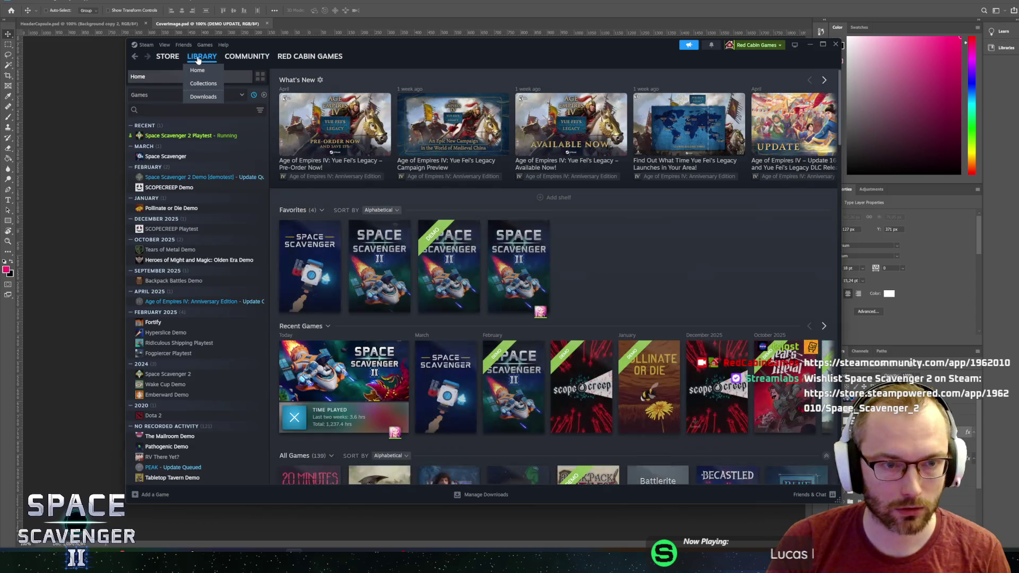
{"action": "left_click", "coordinate": [168, 56]}
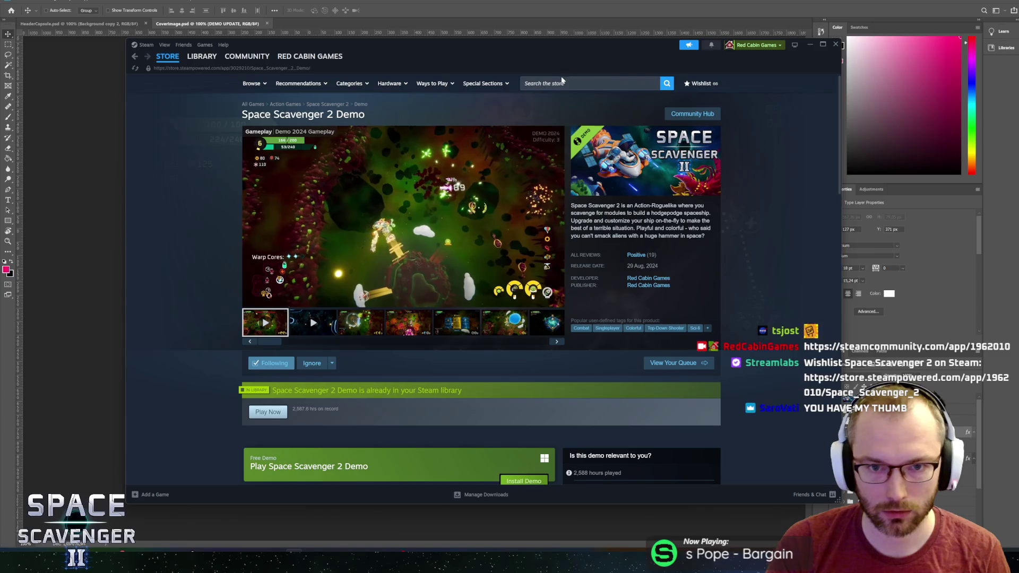
{"action": "left_click", "coordinate": [565, 83]}
Find Rushcremental, wishlist and follow it, and play its trailer in the large viewer
{"action": "type", "text": "rushcrement"}
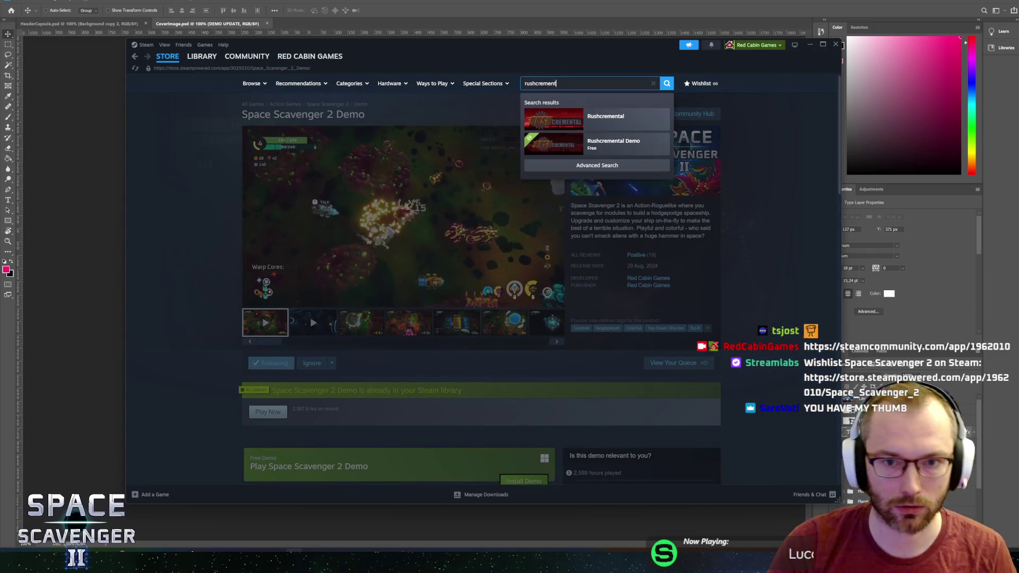
{"action": "left_click", "coordinate": [591, 115]}
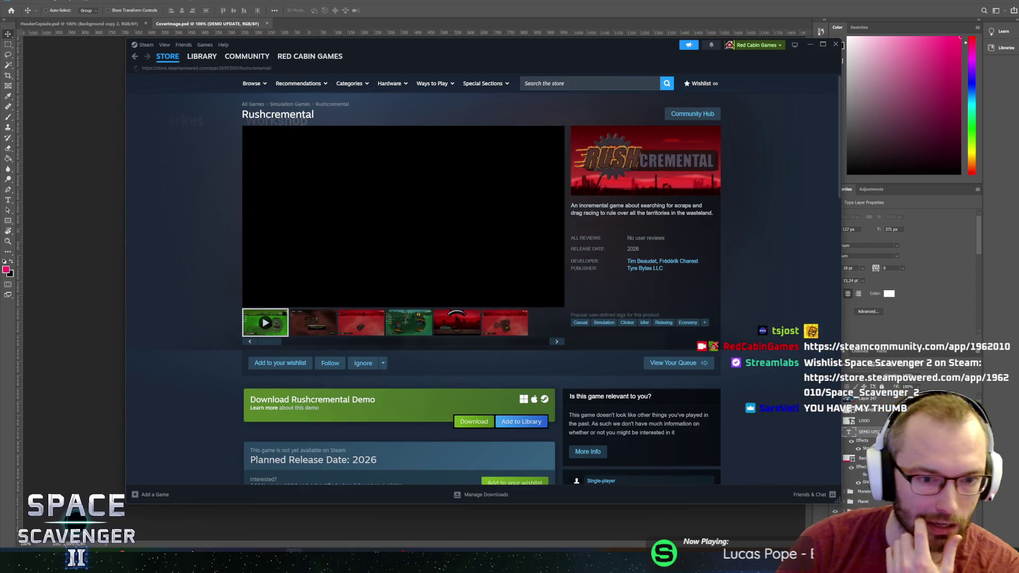
{"action": "left_click", "coordinate": [280, 363]}
{"action": "left_click", "coordinate": [327, 366]}
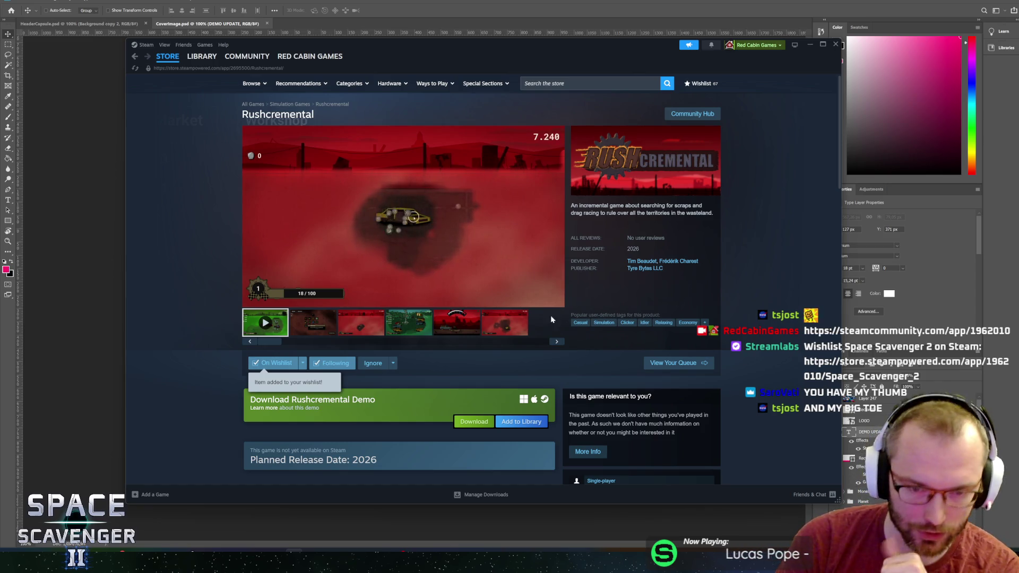
{"action": "left_click", "coordinate": [539, 300]}
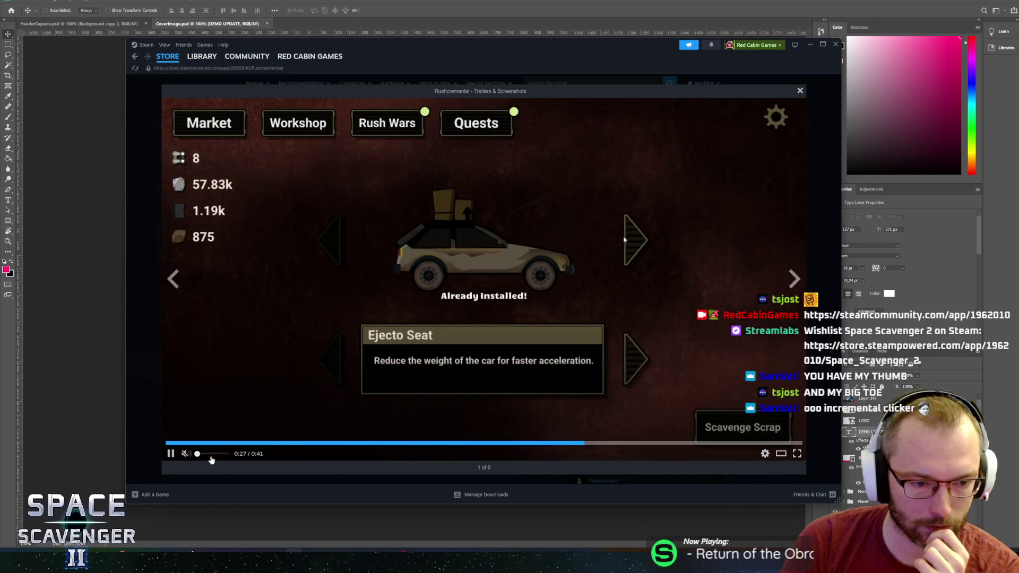
Pause and rewind the Rushcremental trailer, close the viewer, and pause it inline at 0:03
{"action": "left_click_drag", "start_coordinate": [197, 454], "coordinate": [205, 454]}
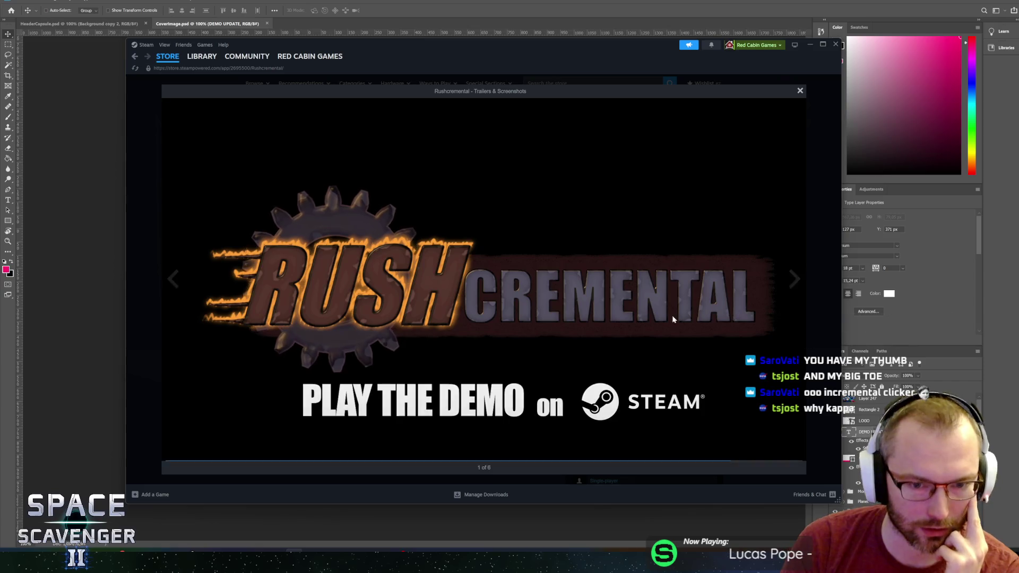
{"action": "mouse_move", "coordinate": [580, 363]}
{"action": "left_click", "coordinate": [579, 282]}
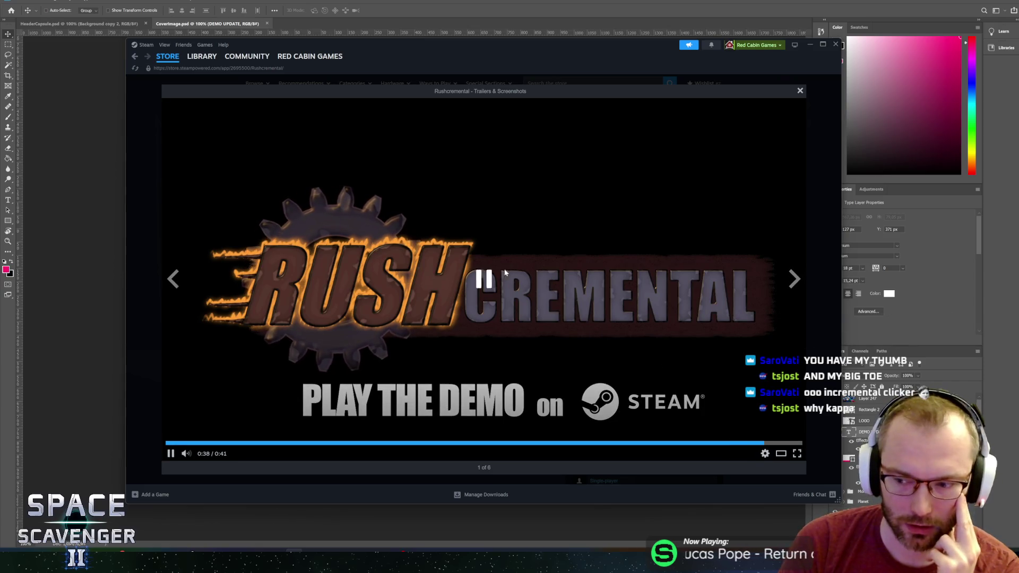
{"action": "left_click", "coordinate": [200, 443]}
{"action": "left_click", "coordinate": [800, 90]}
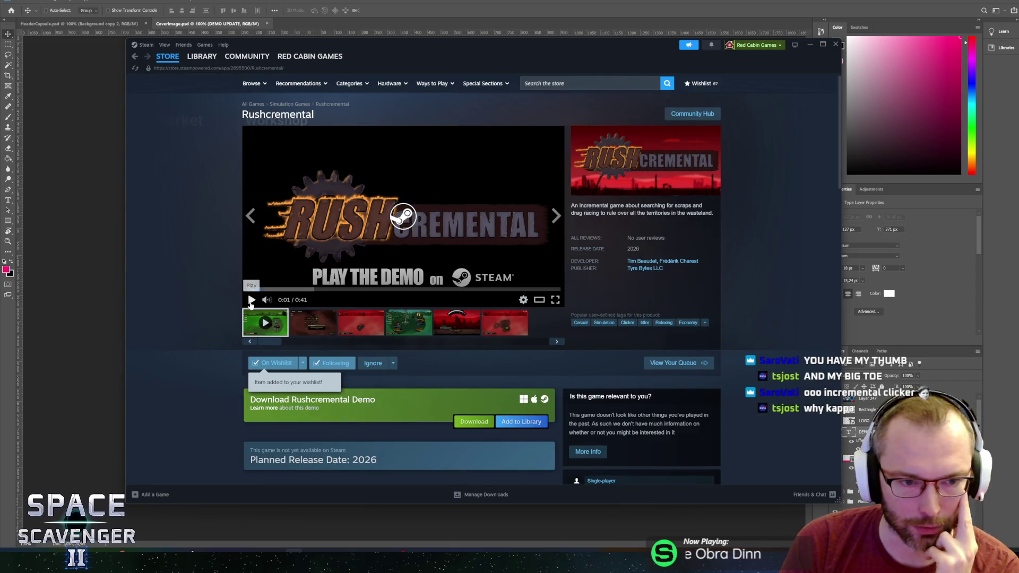
{"action": "scroll", "coordinate": [206, 381], "scroll_direction": "down", "scroll_amount": 3}
{"action": "scroll", "coordinate": [207, 378], "scroll_direction": "up", "scroll_amount": 3}
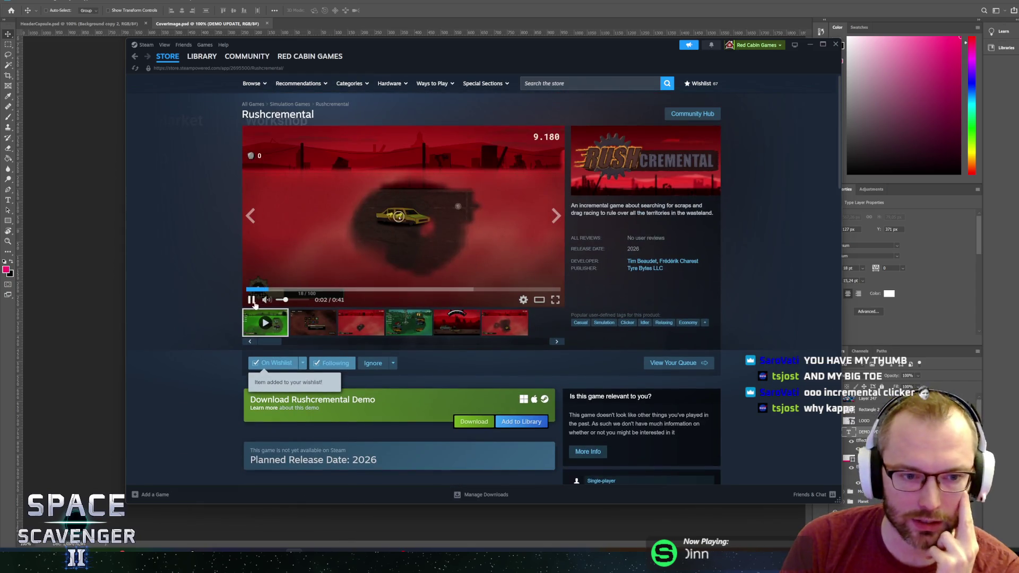
{"action": "left_click", "coordinate": [251, 300]}
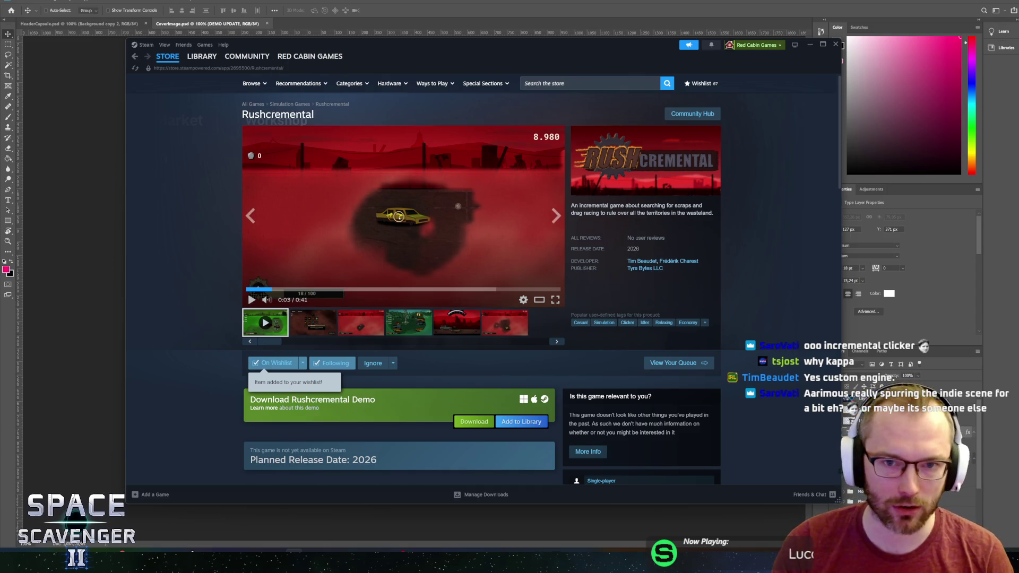
Search the store and open the A Game About Feeding A Black Hole page
{"action": "left_click", "coordinate": [538, 87]}
{"action": "type", "text": "hole"}
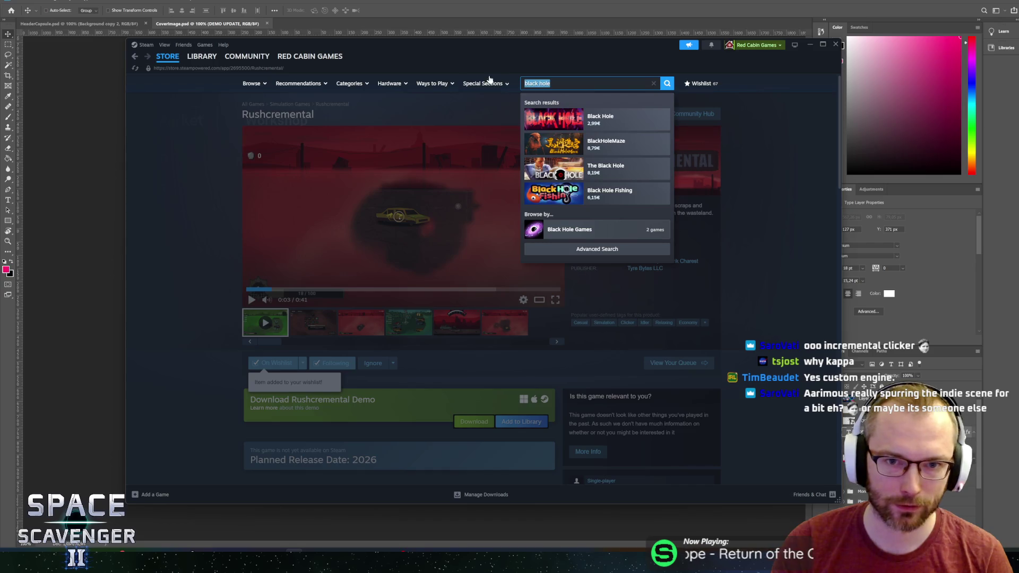
{"action": "type", "text": "a game about"}
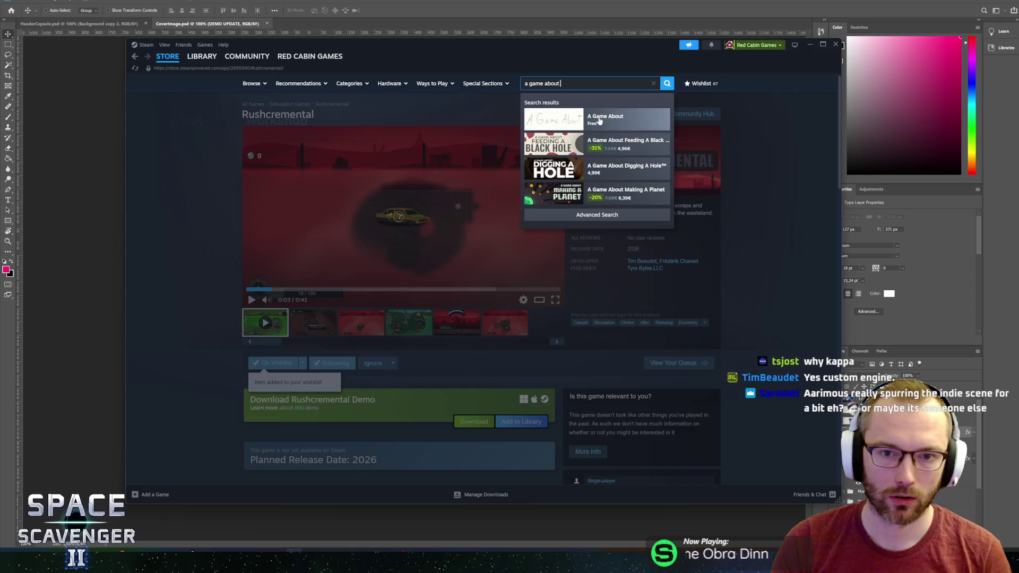
{"action": "left_click", "coordinate": [604, 142]}
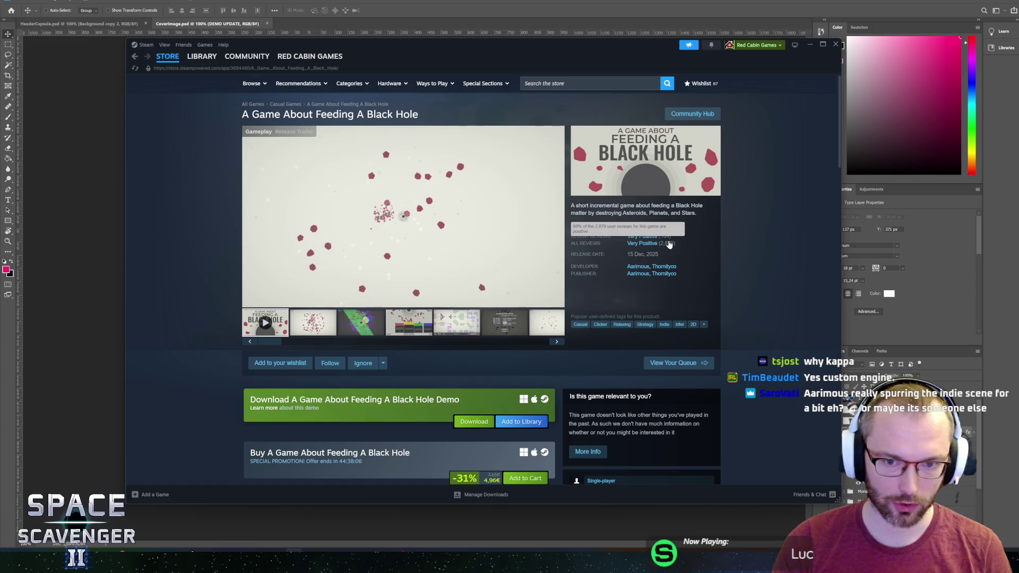
{"action": "scroll", "coordinate": [583, 271], "scroll_direction": "down", "scroll_amount": 1}
{"action": "scroll", "coordinate": [580, 272], "scroll_direction": "up", "scroll_amount": 1}
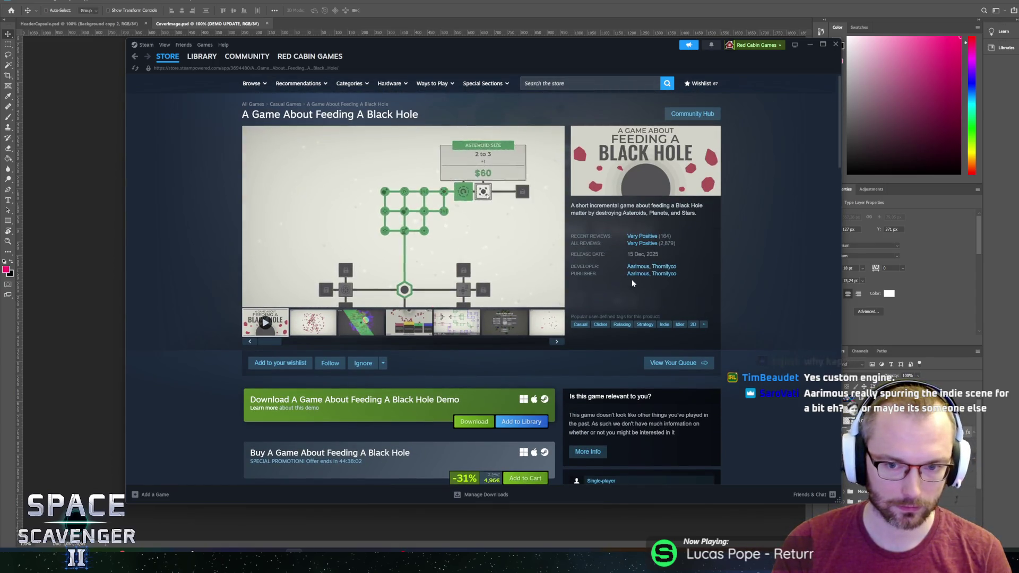
{"action": "scroll", "coordinate": [631, 280], "scroll_direction": "down", "scroll_amount": 4}
{"action": "scroll", "coordinate": [639, 306], "scroll_direction": "up", "scroll_amount": 4}
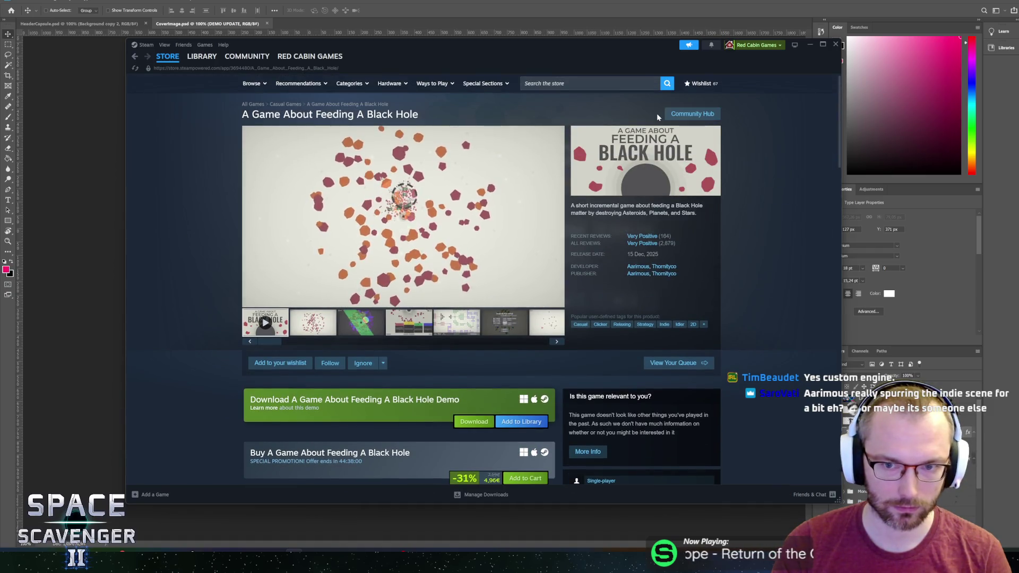
Search the store for 'space scave' to list the Space Scavenger titles
{"action": "mouse_move", "coordinate": [203, 57]}
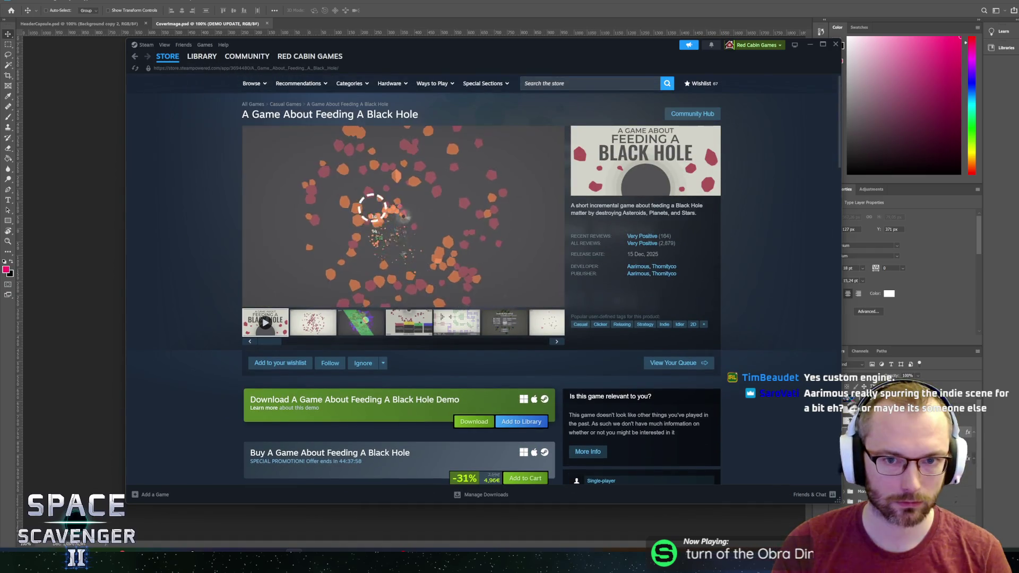
{"action": "left_click", "coordinate": [583, 84]}
{"action": "type", "text": "space scave"}
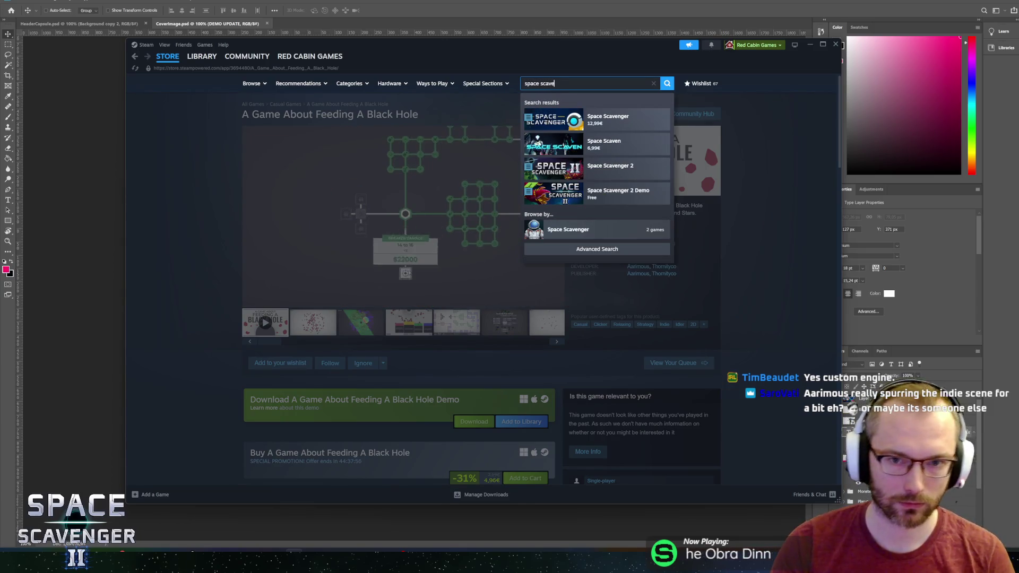
Open Space Scavenger 2's store page, go to the library home, then switch away from Steam
{"action": "left_click", "coordinate": [611, 169]}
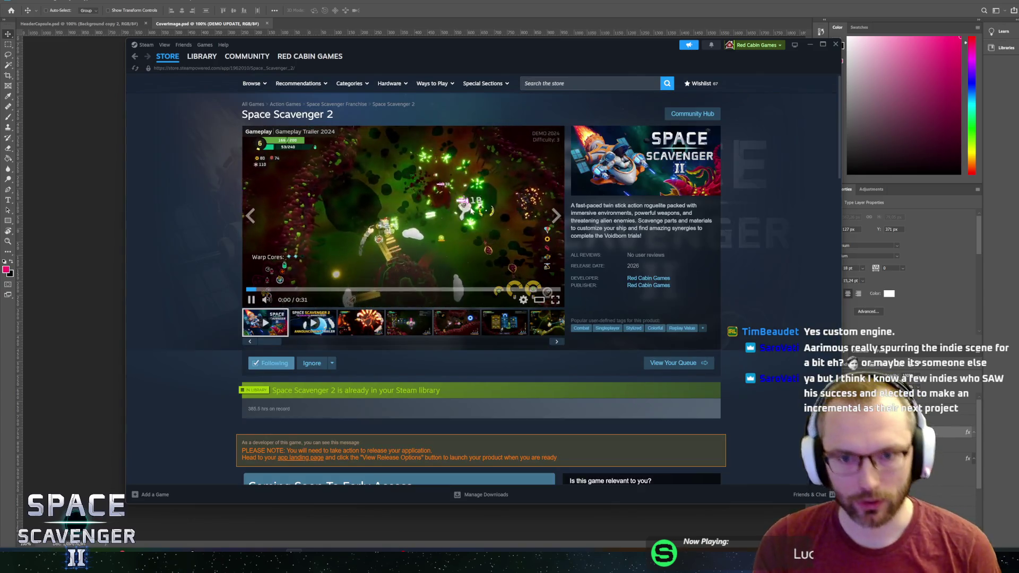
{"action": "mouse_move", "coordinate": [264, 304]}
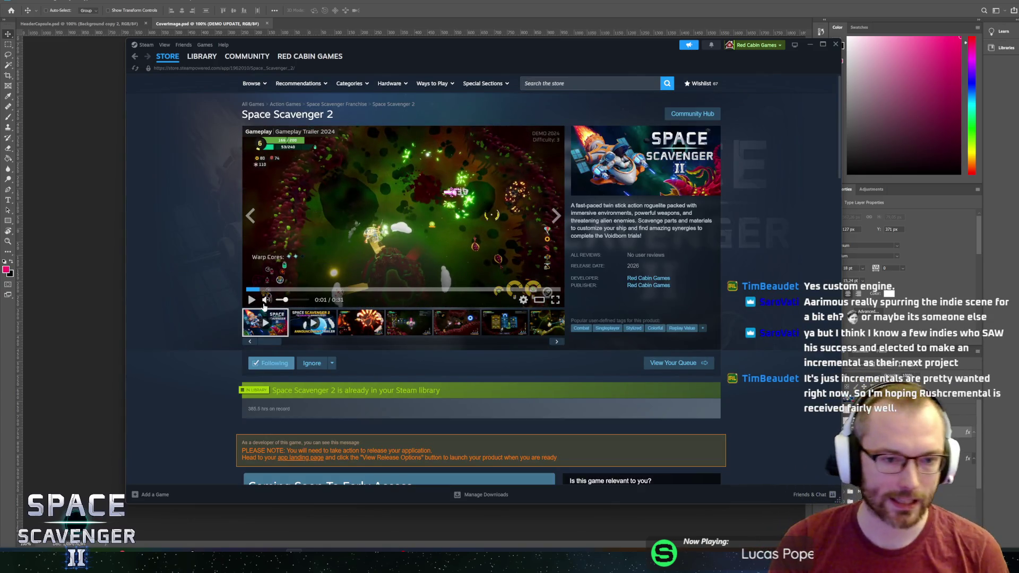
{"action": "scroll", "coordinate": [189, 321], "scroll_direction": "down", "scroll_amount": 5}
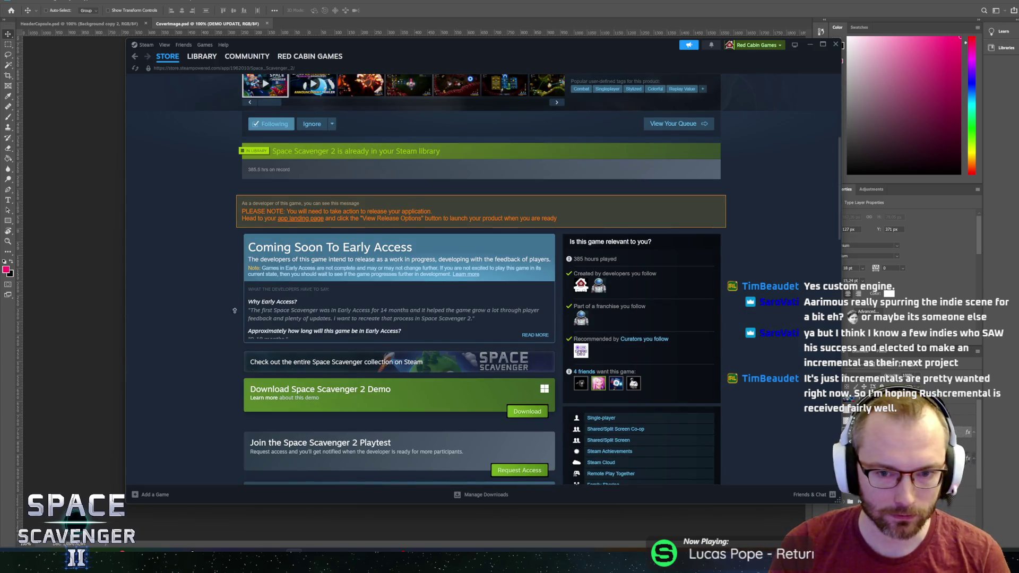
{"action": "scroll", "coordinate": [235, 310], "scroll_direction": "up", "scroll_amount": 5}
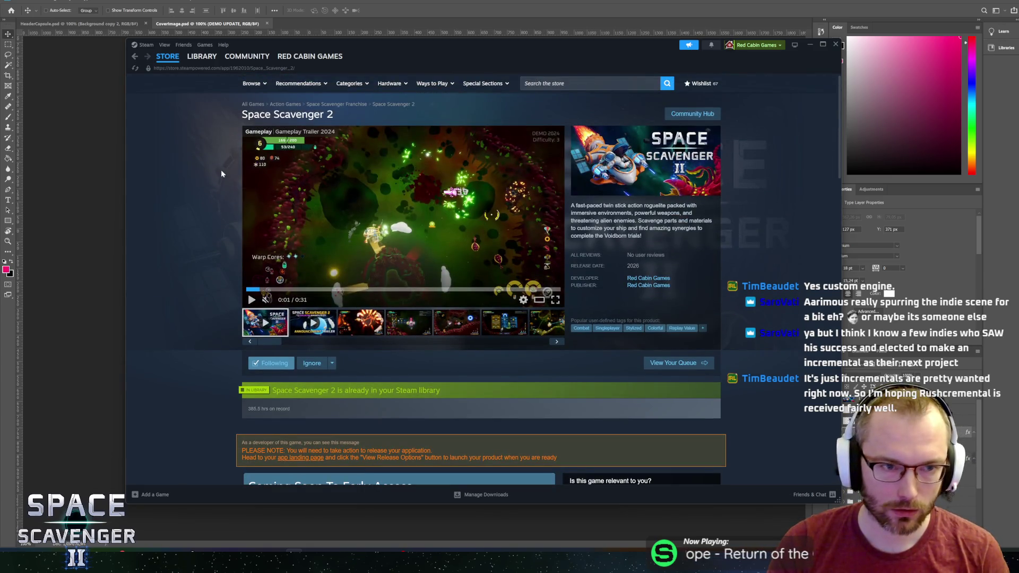
{"action": "left_click", "coordinate": [201, 56]}
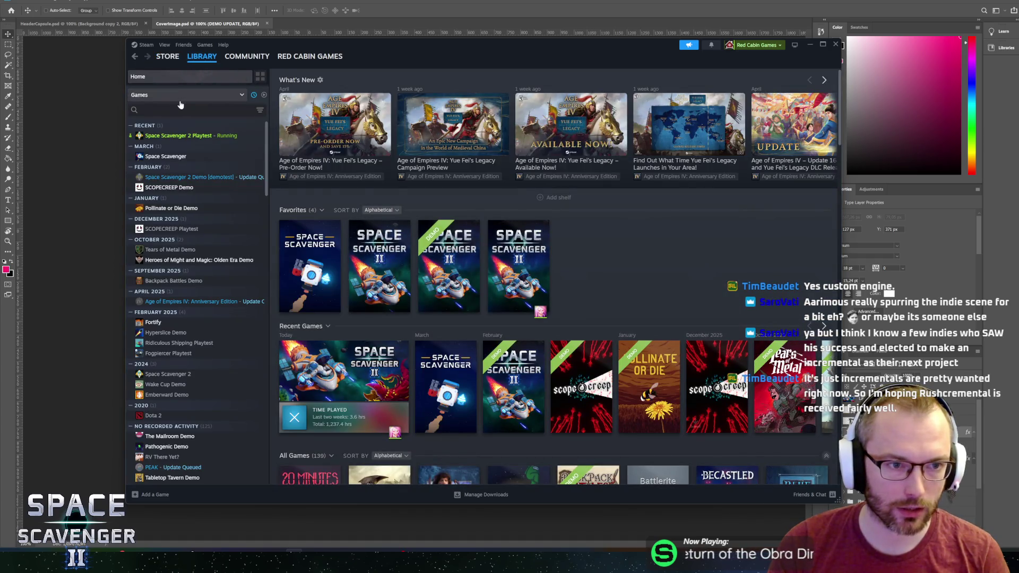
{"action": "key", "text": "alt+Tab"}
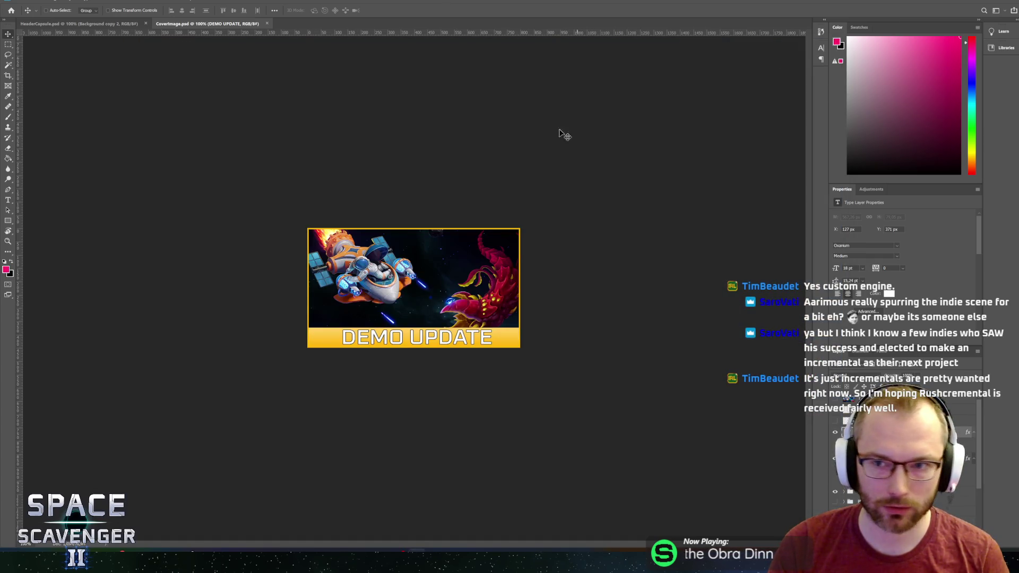
Close CoverImage.psd and HeaderCapsule.psd, then quit Photoshop
{"action": "left_click", "coordinate": [266, 23]}
{"action": "left_click", "coordinate": [144, 24]}
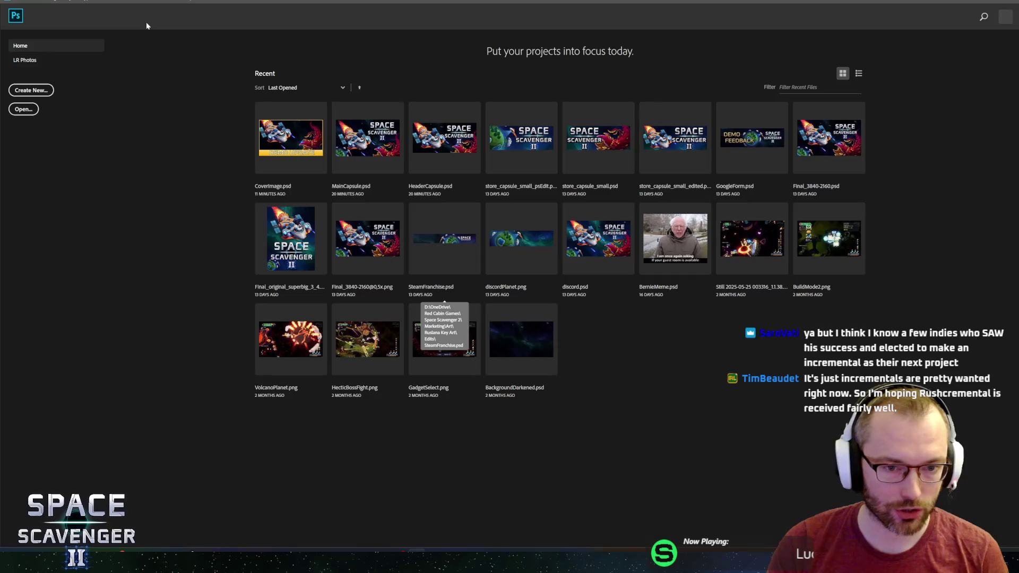
{"action": "left_click", "coordinate": [1012, 2]}
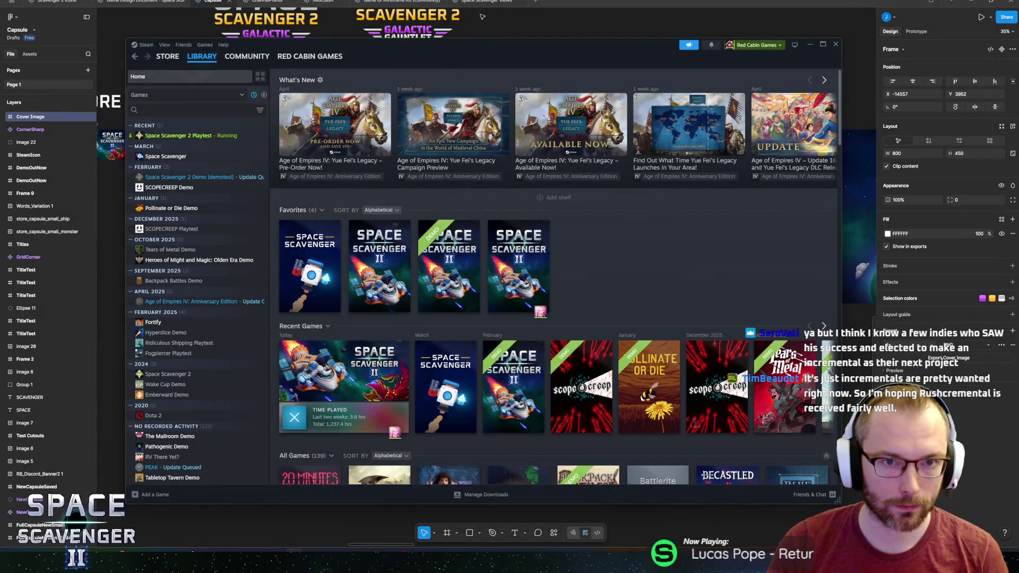
Select the Demo update Area Tease frame and its labels in the Scavenger 2 Icons file
{"action": "left_click", "coordinate": [603, 9]}
{"action": "left_click_drag", "start_coordinate": [214, 297], "coordinate": [317, 291]}
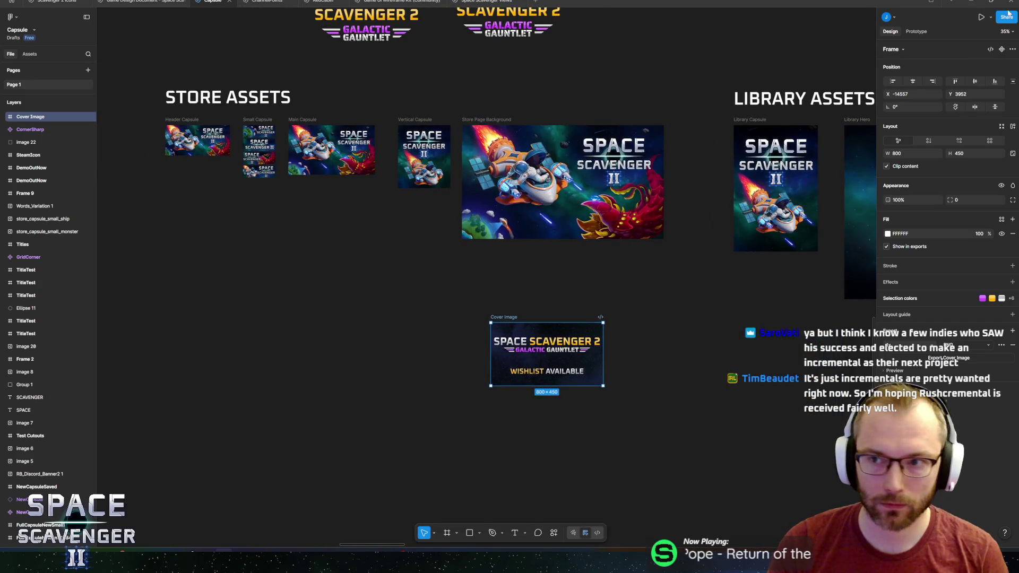
{"action": "left_click", "coordinate": [53, 2]}
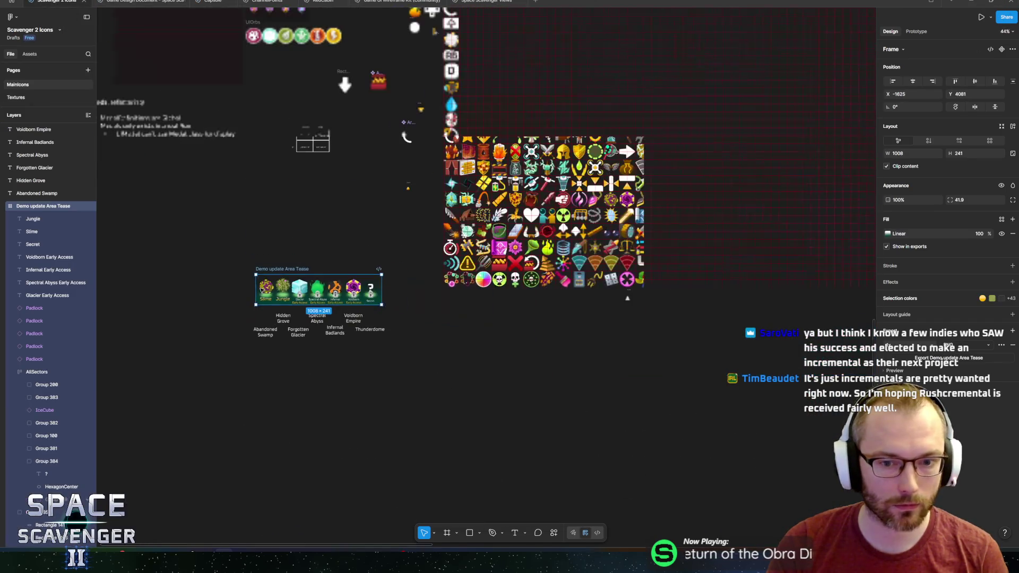
{"action": "left_click_drag", "start_coordinate": [420, 447], "coordinate": [232, 281]}
{"action": "left_click", "coordinate": [296, 197]}
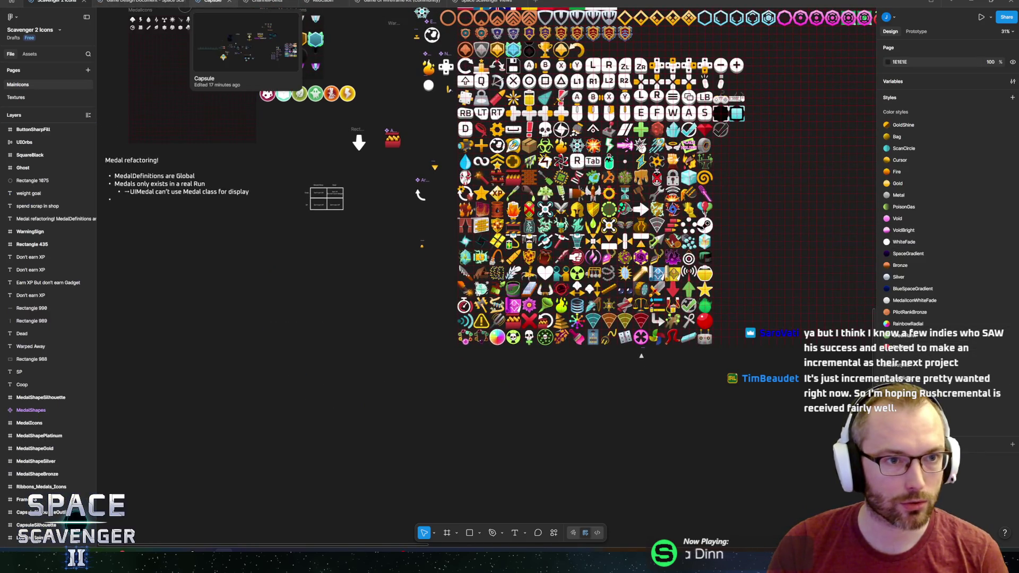
Paste the Area Tease group into the Capsule file, placed left of Cover Image
{"action": "left_click", "coordinate": [215, 2]}
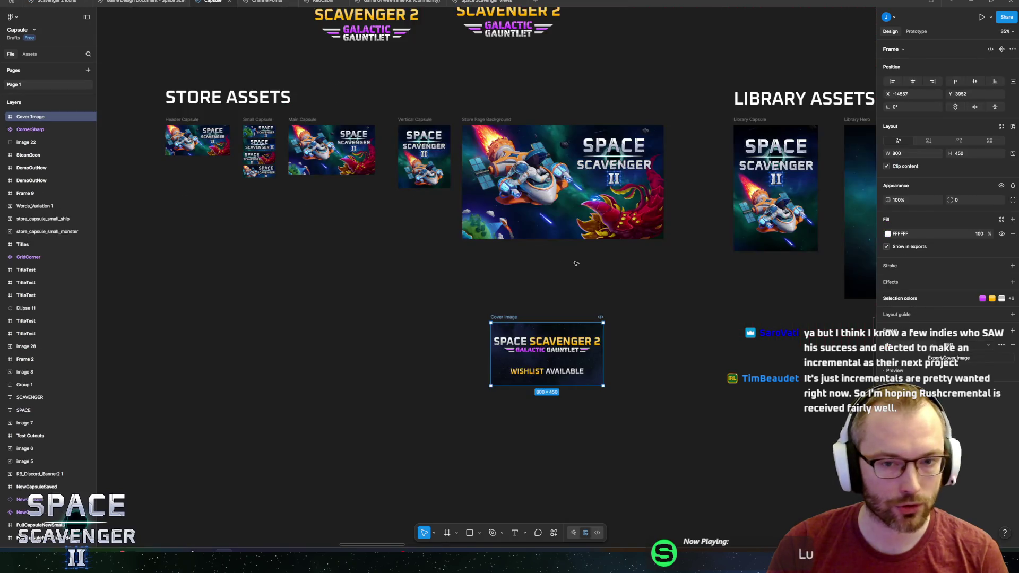
{"action": "scroll", "coordinate": [531, 239], "scroll_direction": "up", "scroll_amount": 2}
{"action": "scroll", "coordinate": [531, 238], "scroll_direction": "down", "scroll_amount": 3}
{"action": "right_click", "coordinate": [375, 187]}
{"action": "left_click", "coordinate": [407, 197]}
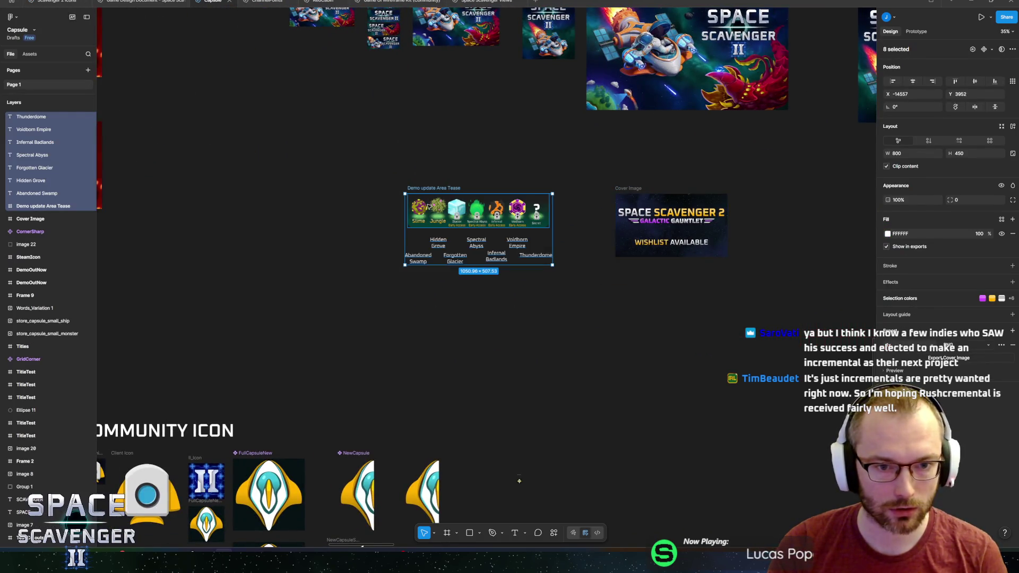
{"action": "mouse_move", "coordinate": [500, 191]}
{"action": "left_mouse_down"}
{"action": "mouse_move", "coordinate": [386, 153]}
{"action": "mouse_move", "coordinate": [422, 153]}
{"action": "left_mouse_up"}
{"action": "left_click", "coordinate": [422, 153]}
{"action": "scroll", "coordinate": [448, 183], "scroll_direction": "up", "scroll_amount": 4}
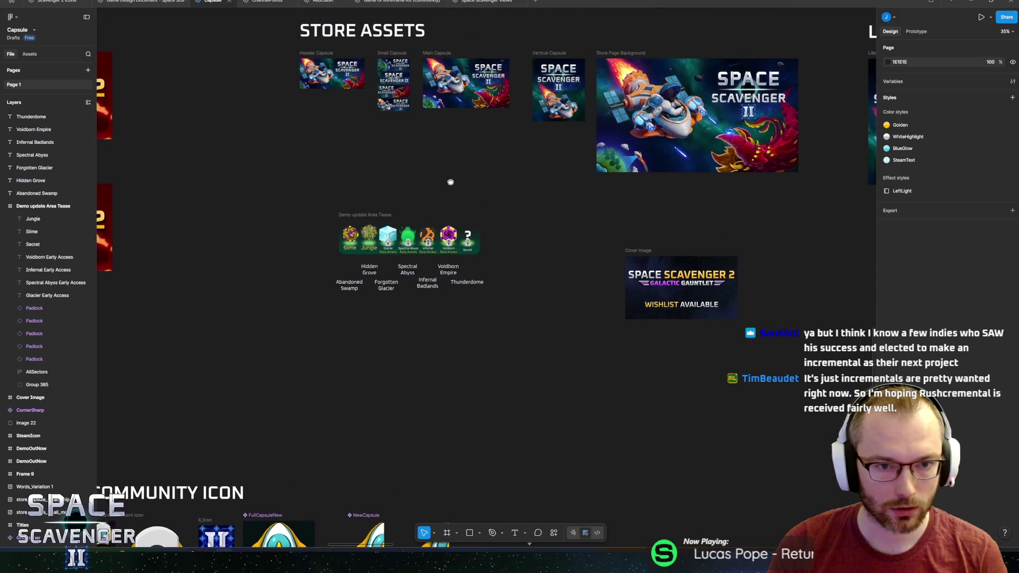
Look over the Scavenger 2 Icons file again before returning to Steam
{"action": "left_click", "coordinate": [53, 2]}
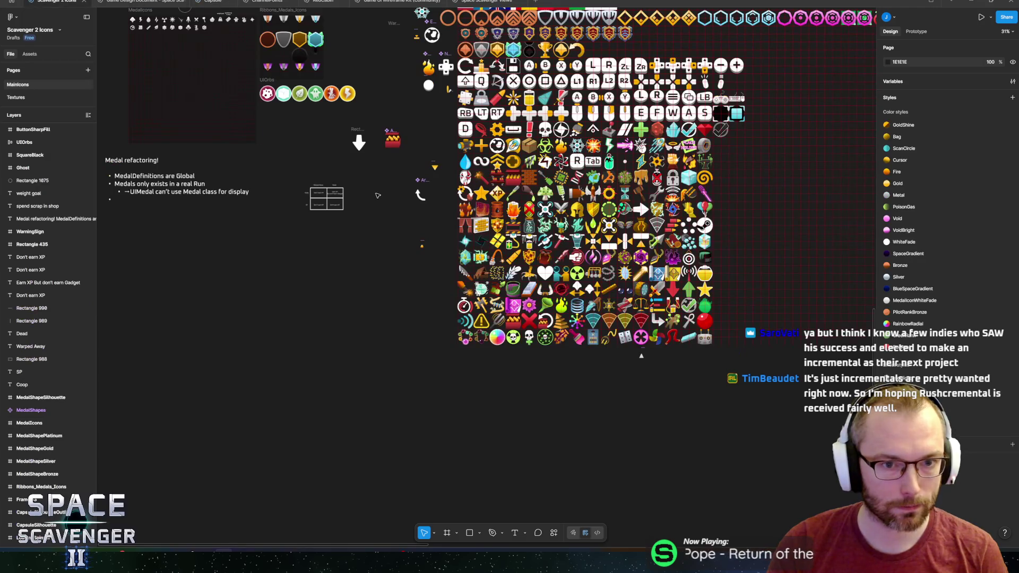
{"action": "scroll", "coordinate": [351, 371], "scroll_direction": "down", "scroll_amount": 4}
{"action": "scroll", "coordinate": [371, 342], "scroll_direction": "up", "scroll_amount": 3}
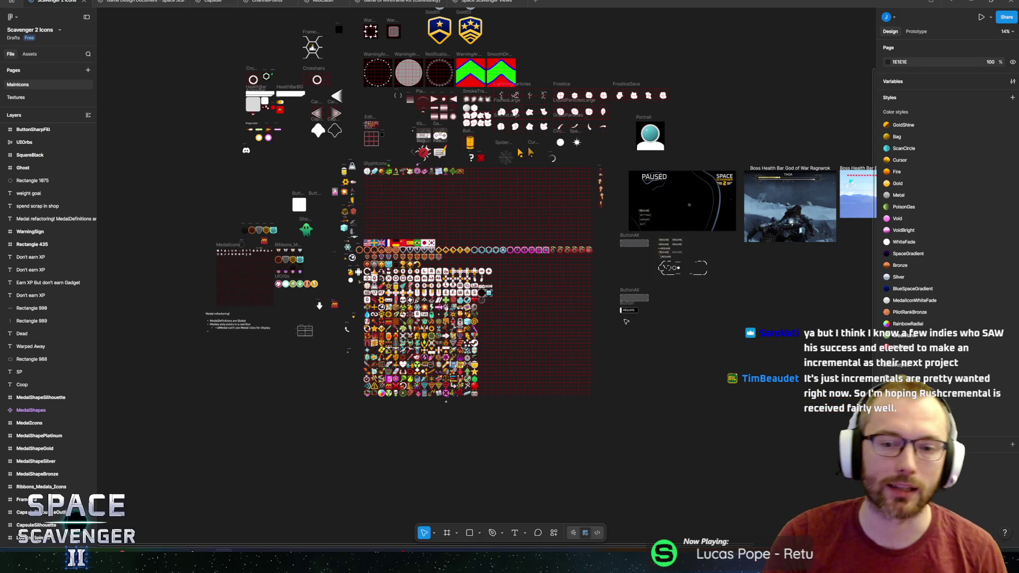
{"action": "scroll", "coordinate": [616, 280], "scroll_direction": "up", "scroll_amount": 5, "text": "ctrl"}
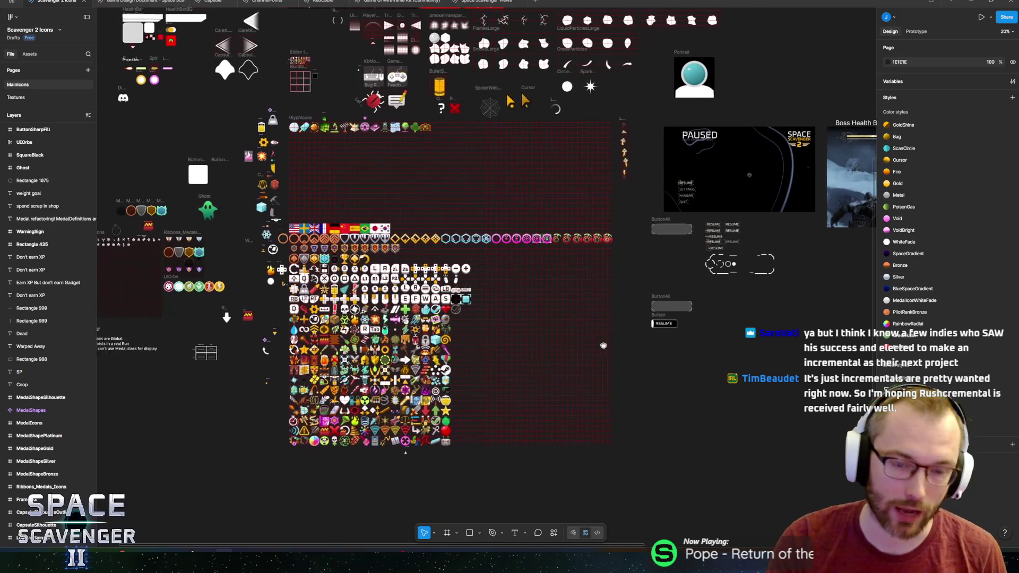
{"action": "scroll", "coordinate": [646, 359], "scroll_direction": "down", "scroll_amount": 3, "text": "ctrl"}
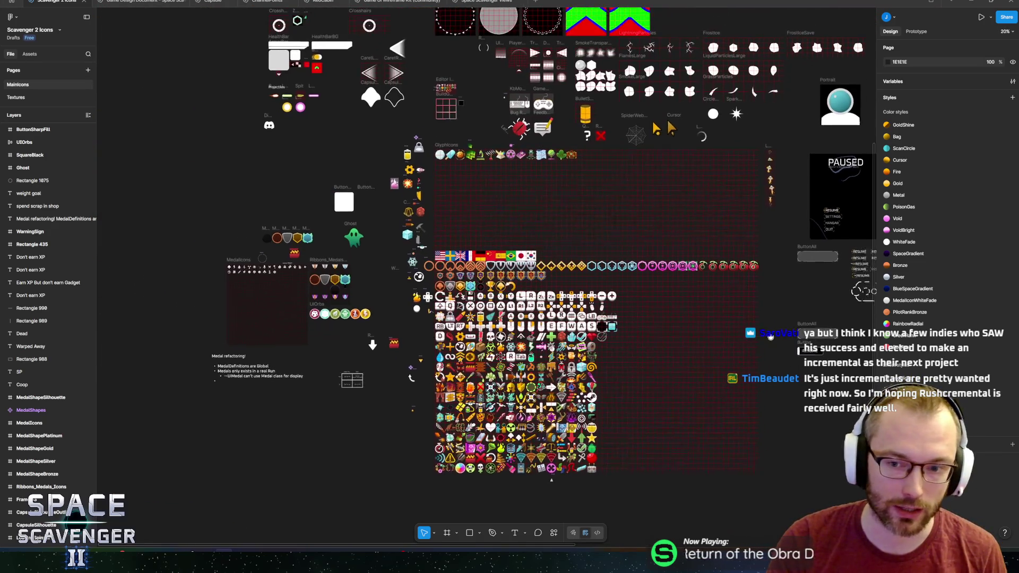
{"action": "scroll", "coordinate": [752, 409], "scroll_direction": "up", "scroll_amount": 3, "text": "ctrl"}
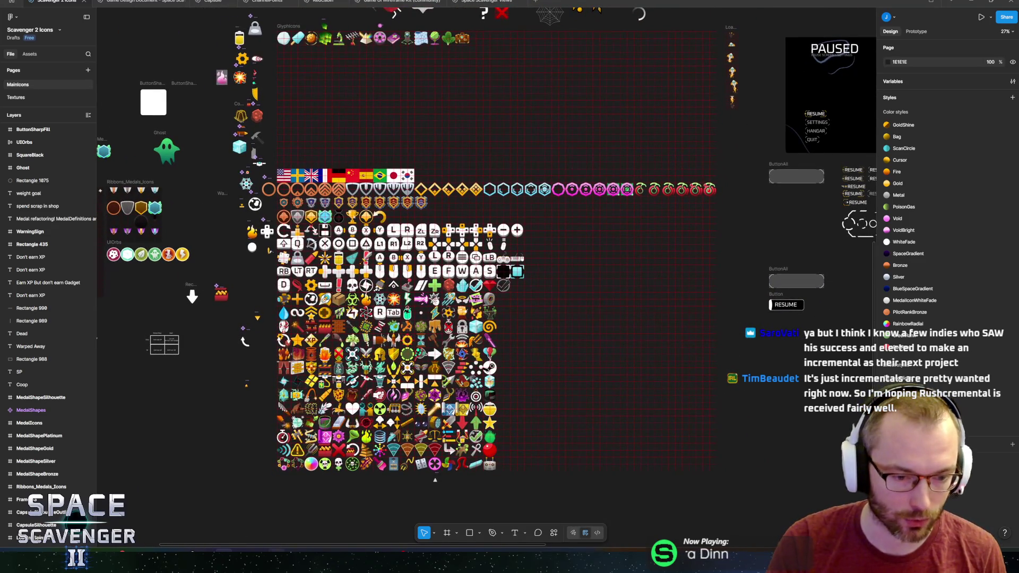
{"action": "key", "text": "alt+Tab"}
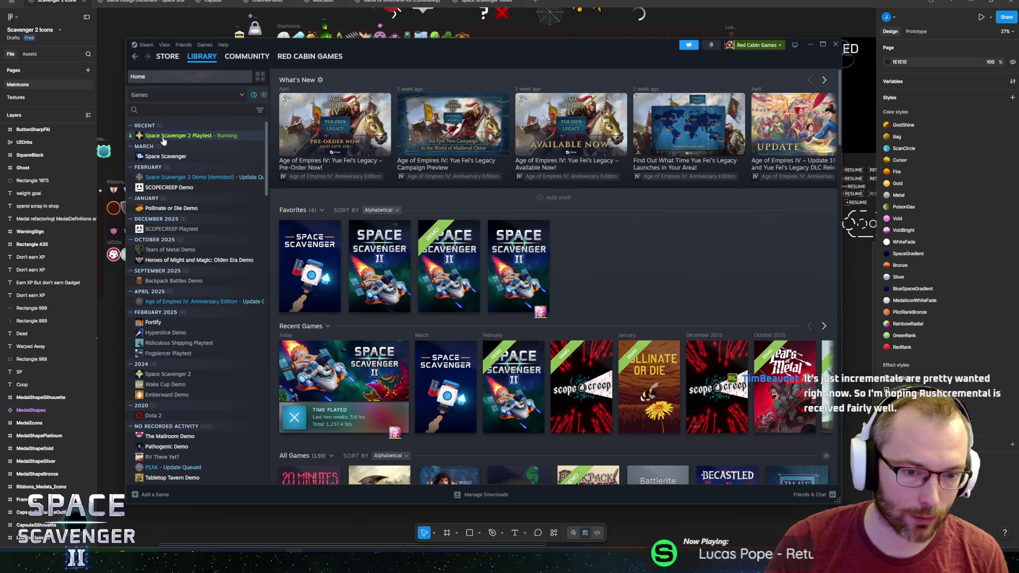
Open the Space Scavenger 2 store page from its Playtest entry, pause the trailer, start a search
{"action": "left_click", "coordinate": [163, 136]}
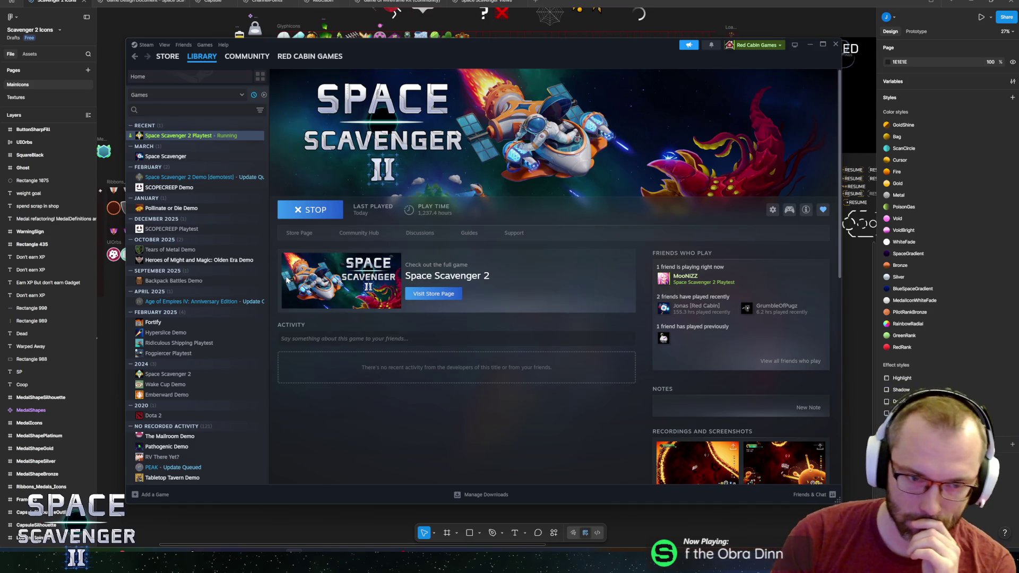
{"action": "left_click", "coordinate": [297, 234]}
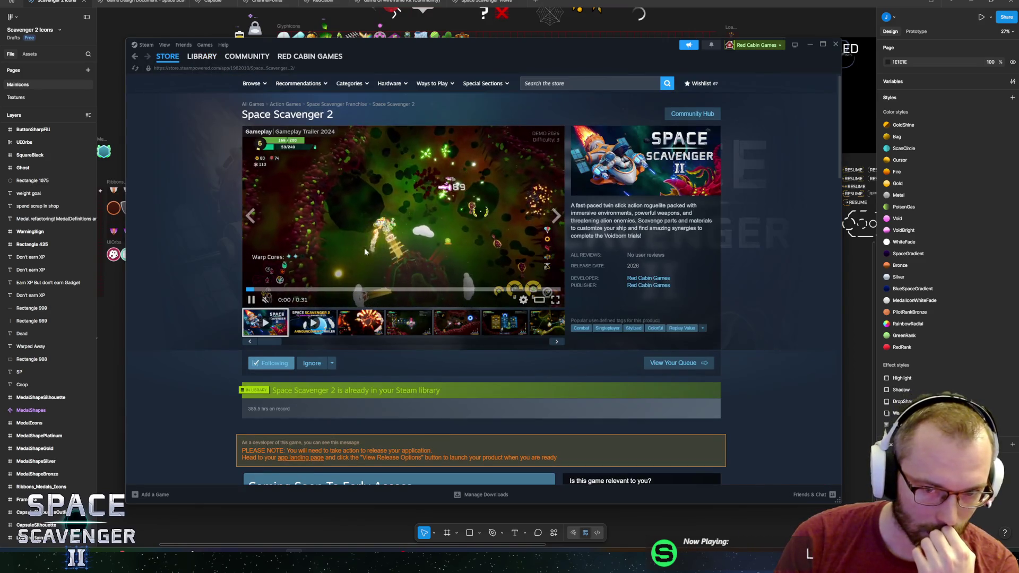
{"action": "left_click_drag", "start_coordinate": [279, 301], "coordinate": [303, 301]}
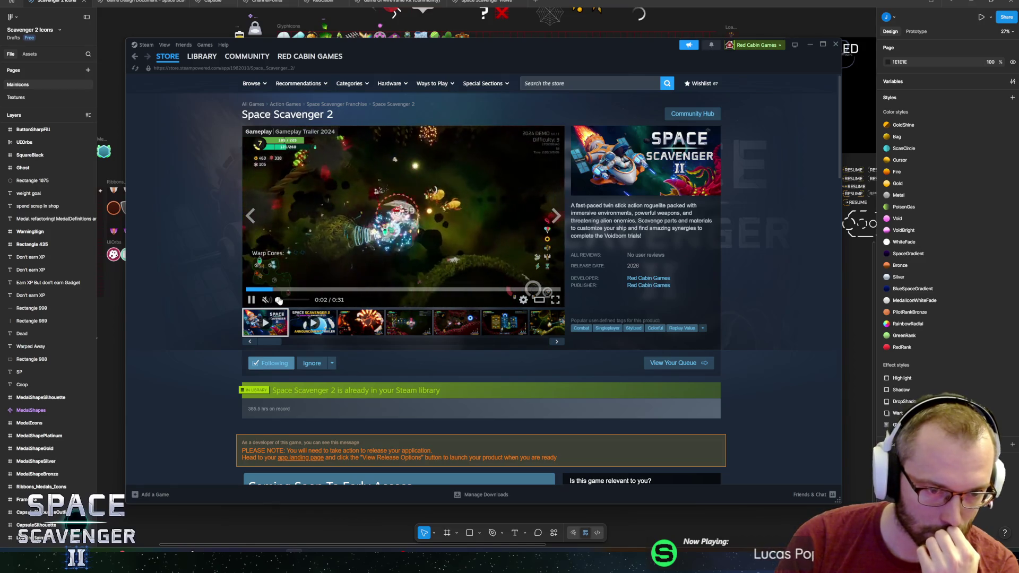
{"action": "left_click", "coordinate": [412, 194]}
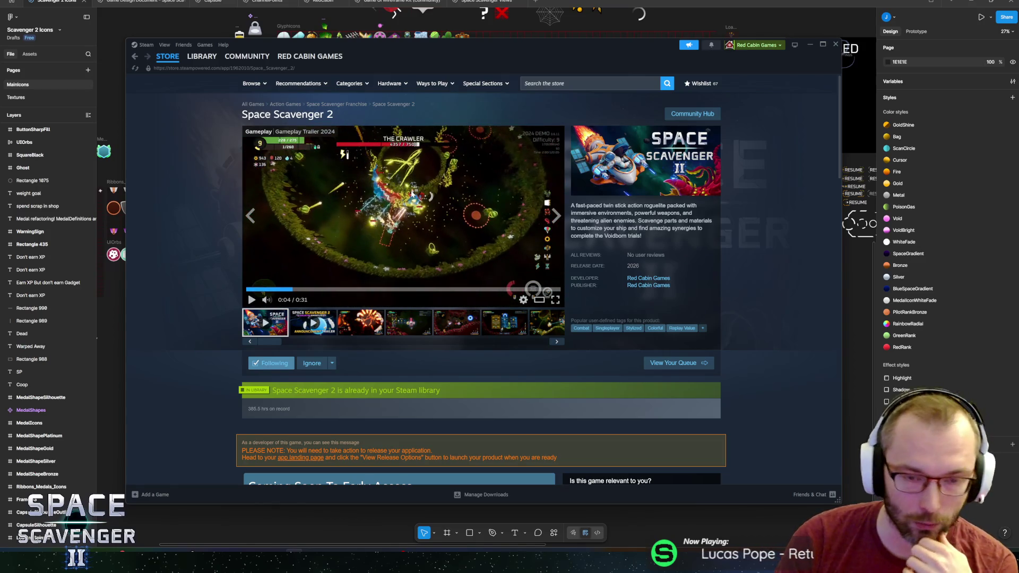
{"action": "left_click", "coordinate": [541, 83]}
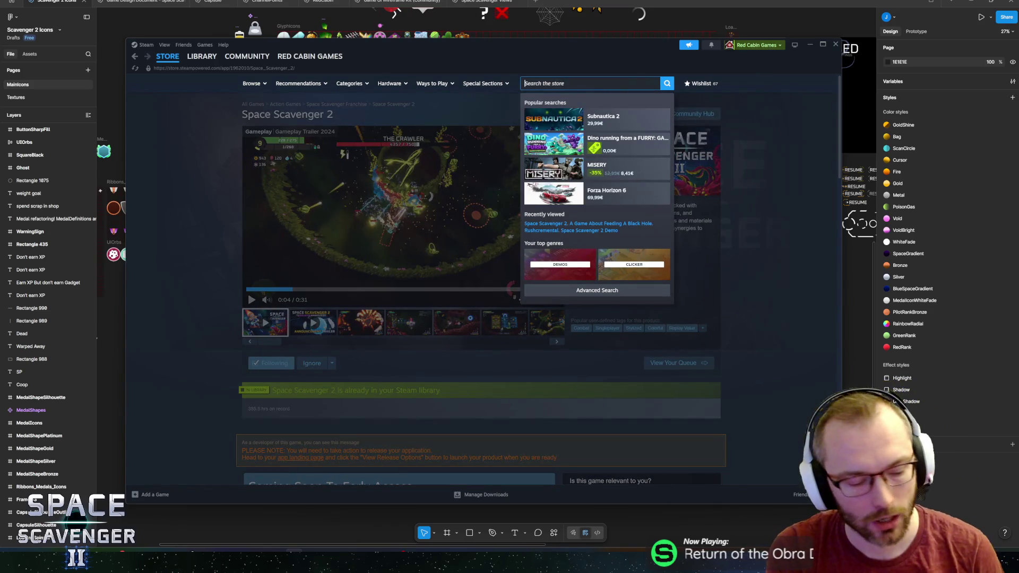
Search the store for 'mmo' and read the MMO98 store page description
{"action": "type", "text": "mmo"}
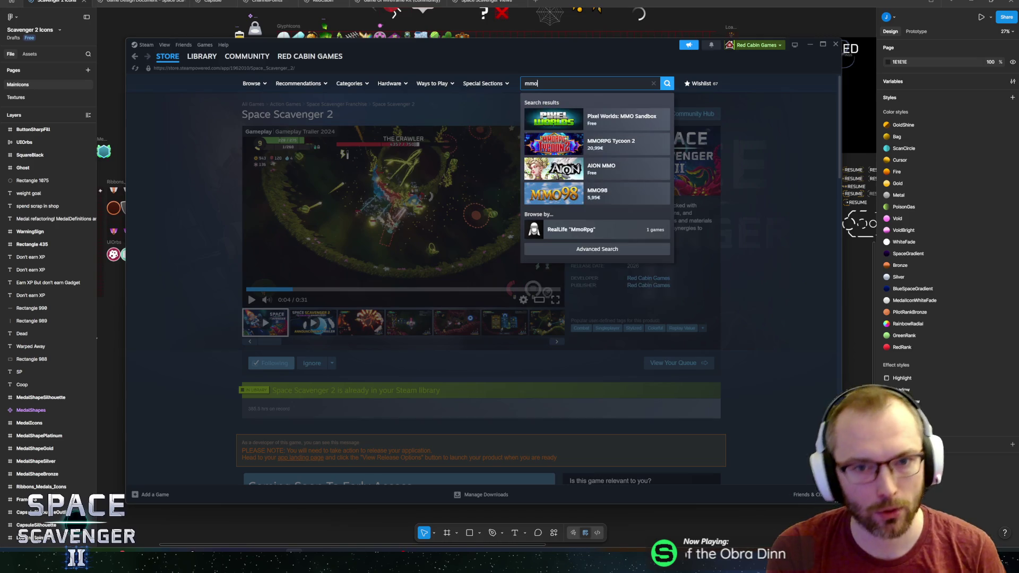
{"action": "left_click", "coordinate": [612, 199]}
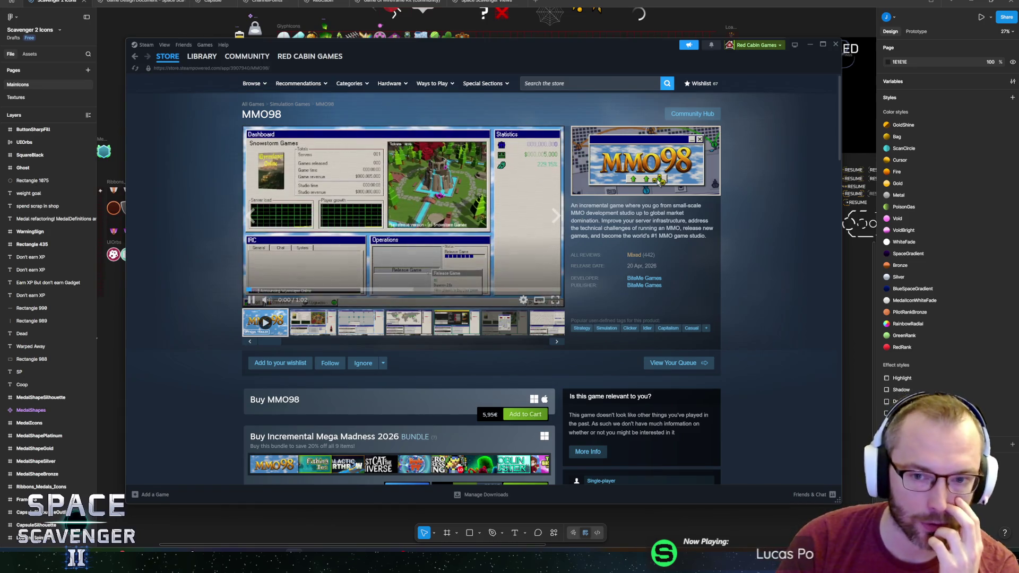
{"action": "left_click_drag", "start_coordinate": [603, 213], "coordinate": [689, 236]}
{"action": "left_click", "coordinate": [636, 241]}
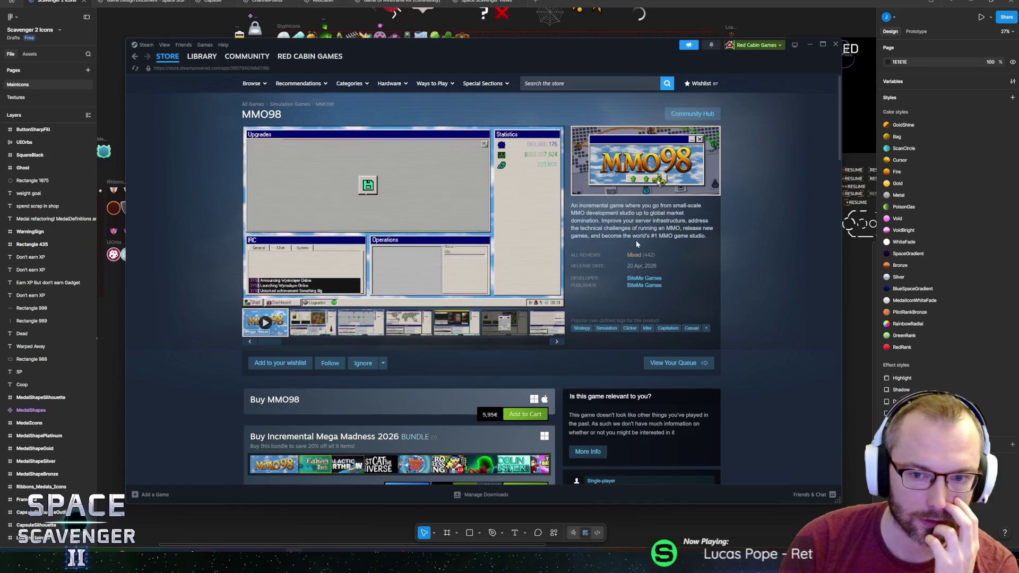
{"action": "mouse_move", "coordinate": [634, 254]}
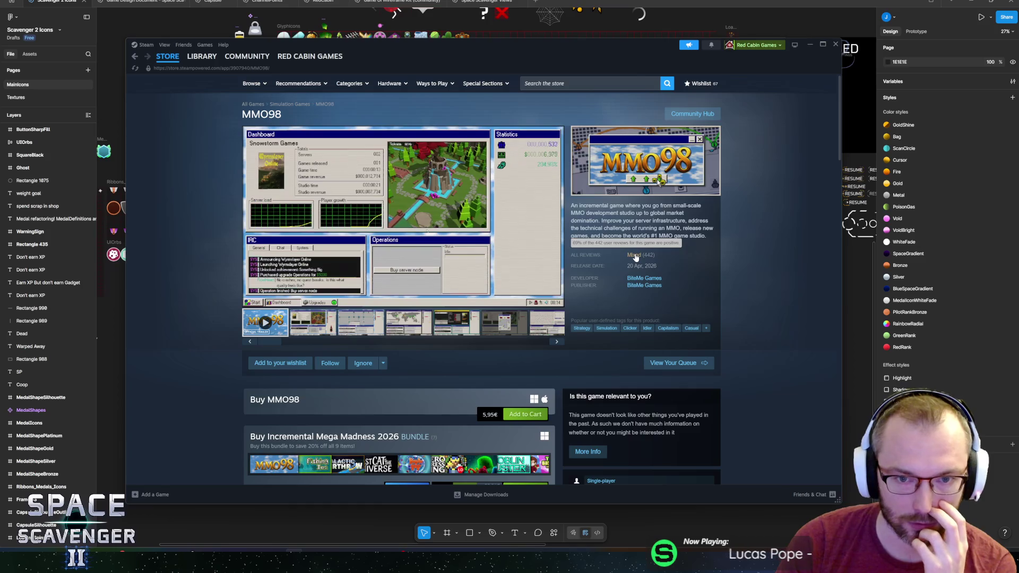
{"action": "mouse_move", "coordinate": [571, 205]}
{"action": "left_mouse_down"}
{"action": "mouse_move", "coordinate": [711, 215]}
{"action": "mouse_move", "coordinate": [706, 237]}
{"action": "left_mouse_up"}
{"action": "scroll", "coordinate": [477, 266], "scroll_direction": "down", "scroll_amount": 3}
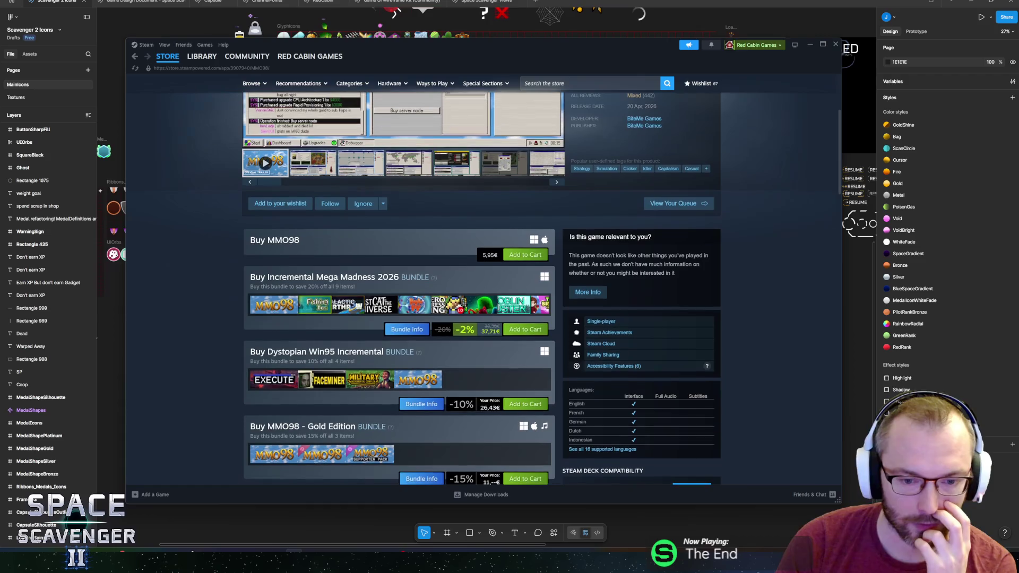
{"action": "scroll", "coordinate": [568, 239], "scroll_direction": "down", "scroll_amount": 4}
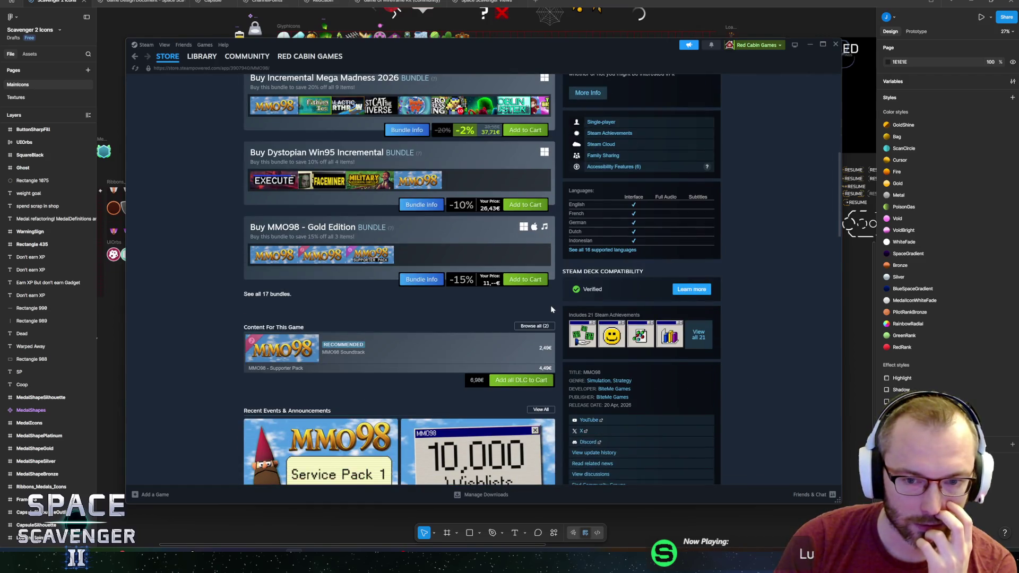
{"action": "scroll", "coordinate": [554, 312], "scroll_direction": "up", "scroll_amount": 3}
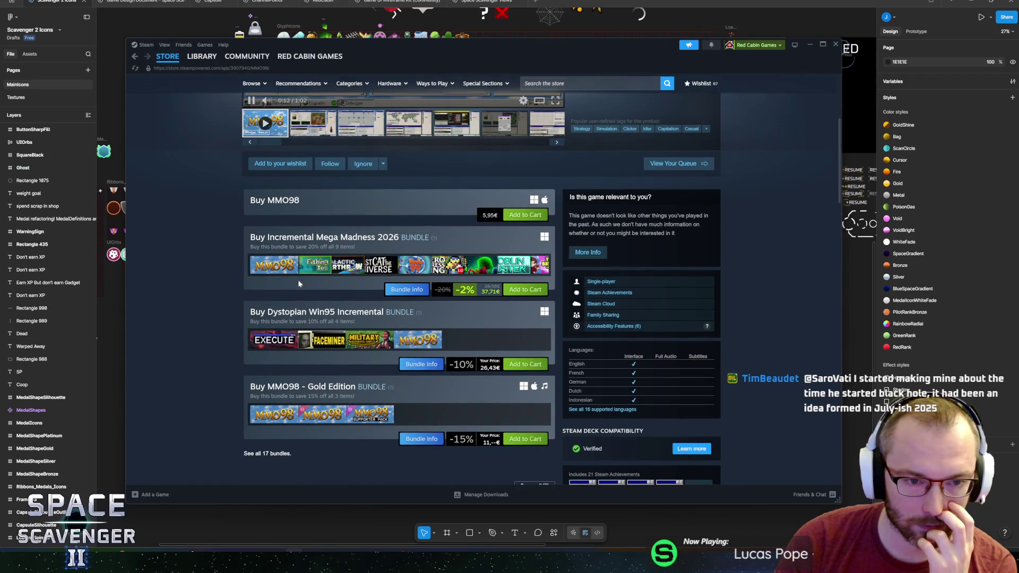
Visit The Last Cat in the Universe from MMO98's bundles, then open Goblin Buster instead
{"action": "mouse_move", "coordinate": [319, 272]}
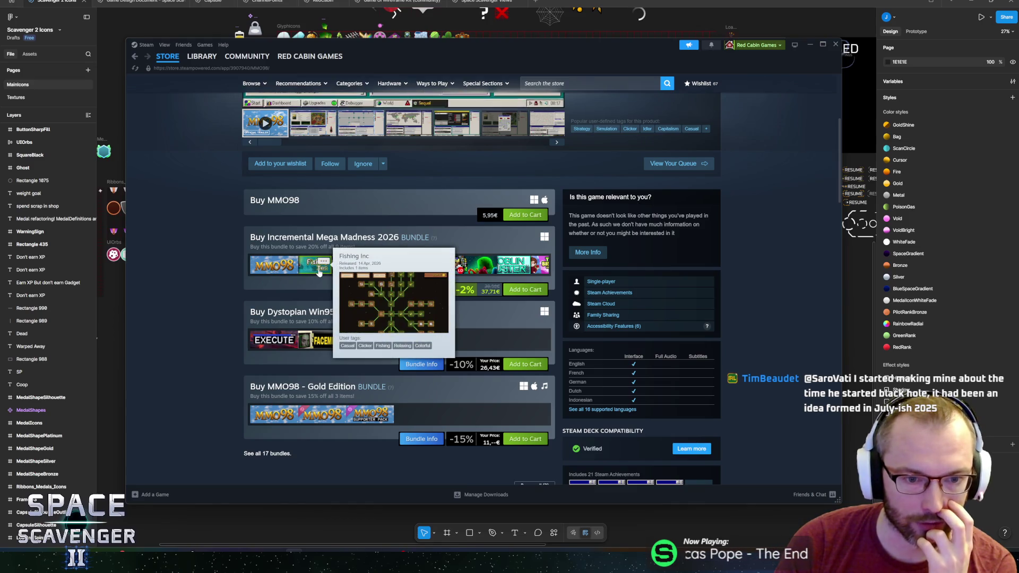
{"action": "mouse_move", "coordinate": [388, 269]}
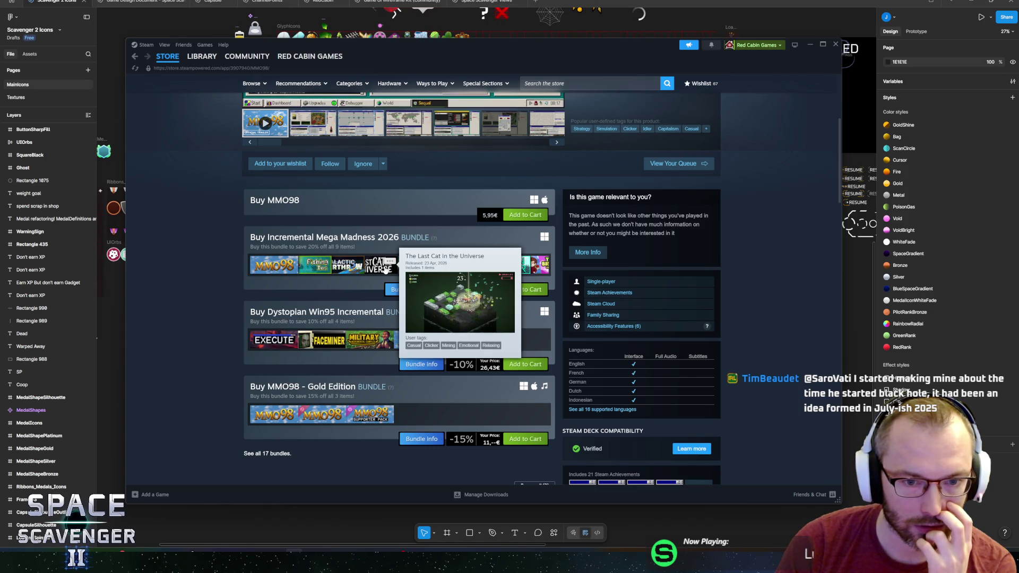
{"action": "left_click", "coordinate": [386, 270]}
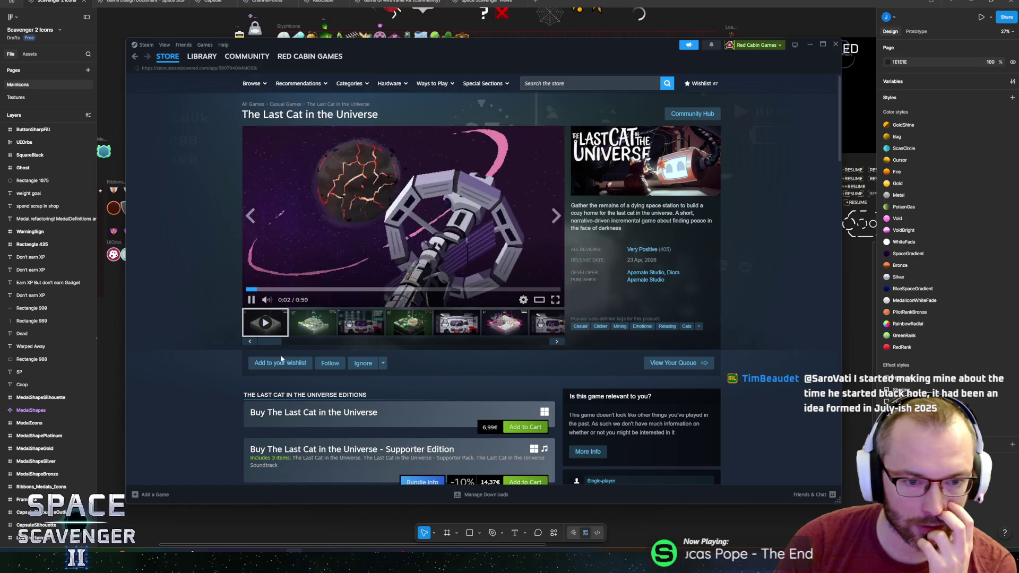
{"action": "key", "text": "alt+Left"}
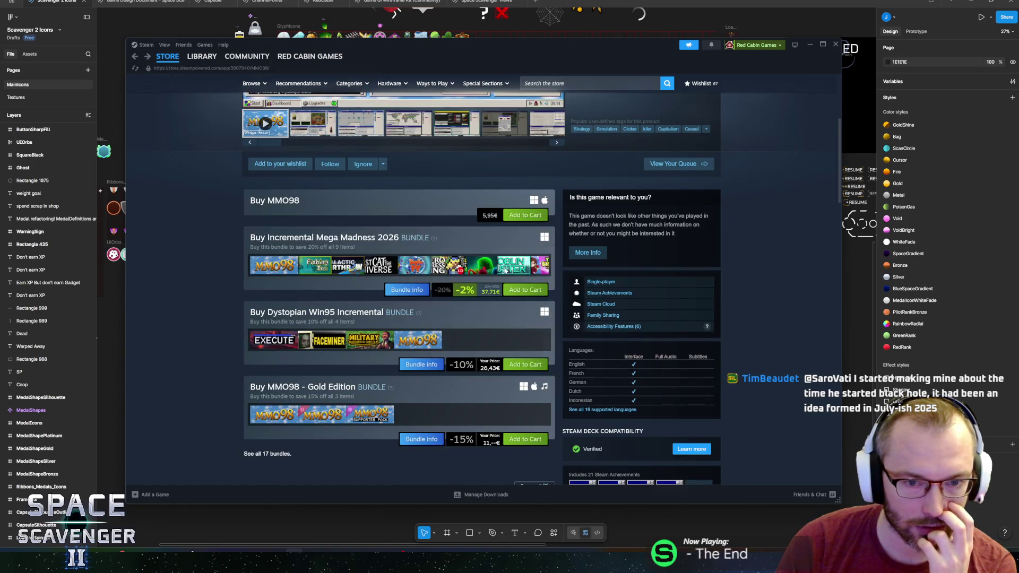
{"action": "left_click", "coordinate": [511, 266]}
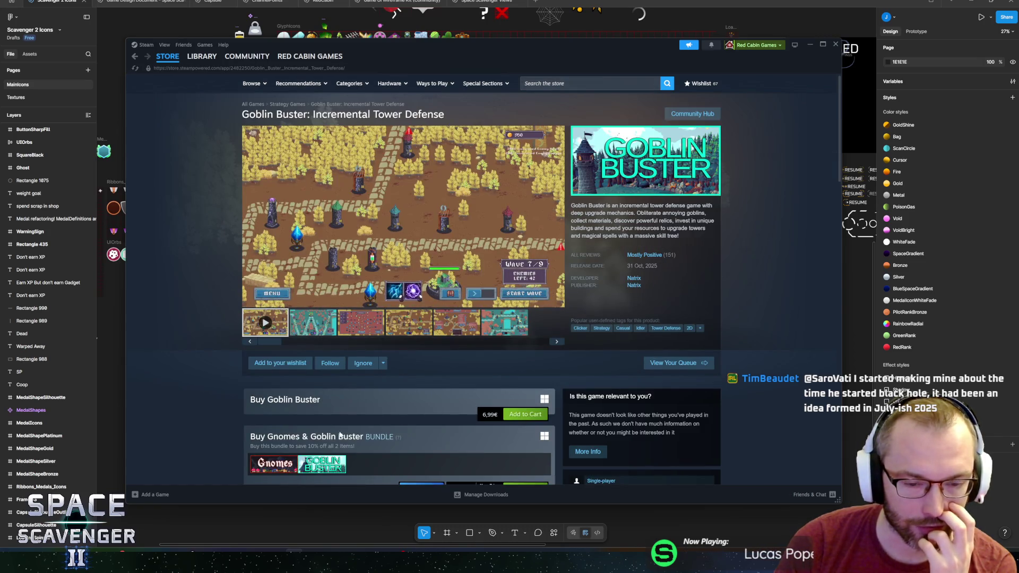
{"action": "scroll", "coordinate": [310, 410], "scroll_direction": "down", "scroll_amount": 2}
{"action": "scroll", "coordinate": [310, 411], "scroll_direction": "down", "scroll_amount": 1}
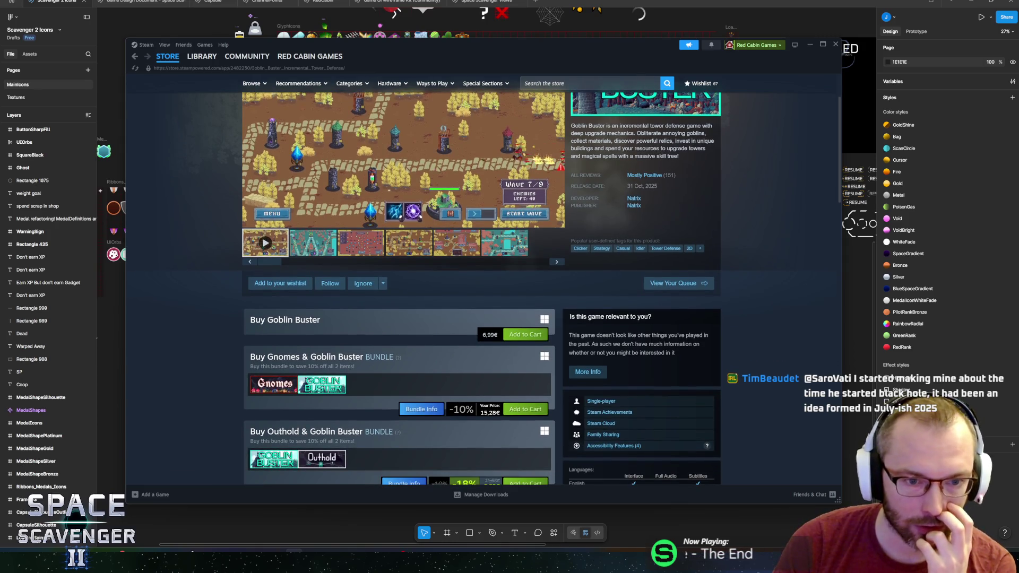
{"action": "scroll", "coordinate": [488, 334], "scroll_direction": "up", "scroll_amount": 2}
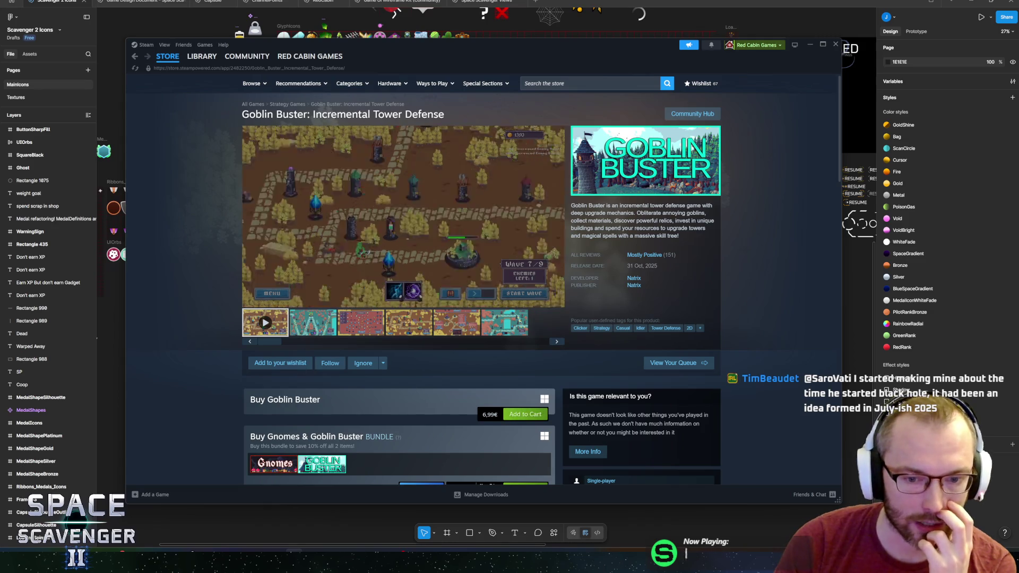
{"action": "scroll", "coordinate": [187, 285], "scroll_direction": "down", "scroll_amount": 4}
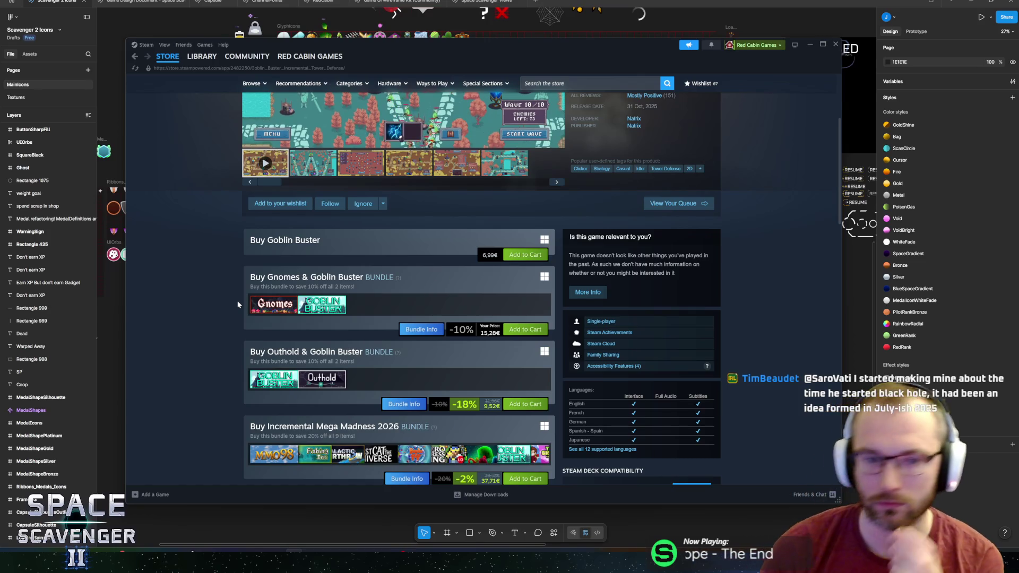
{"action": "mouse_move", "coordinate": [403, 127]}
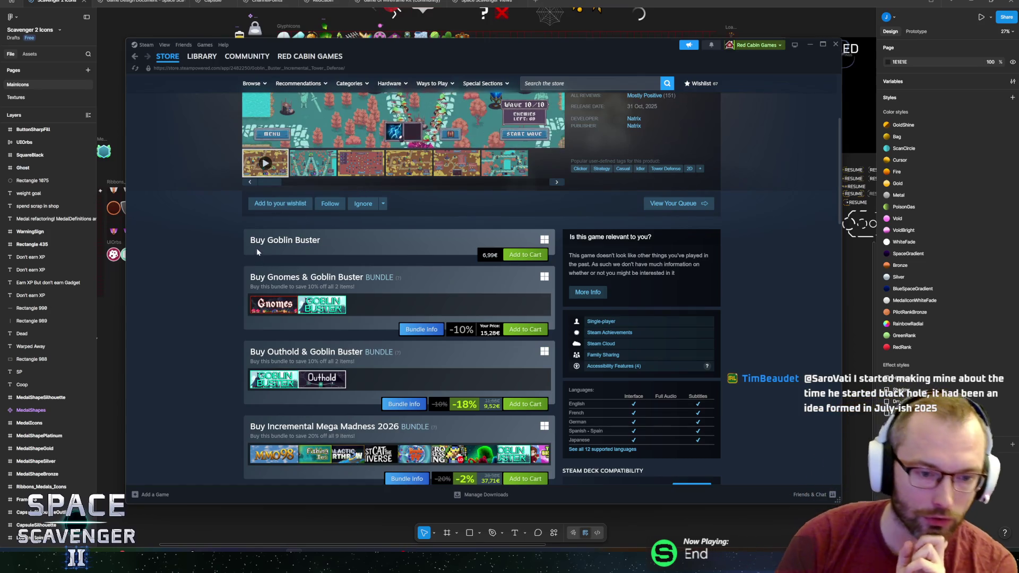
{"action": "scroll", "coordinate": [192, 260], "scroll_direction": "up", "scroll_amount": 3}
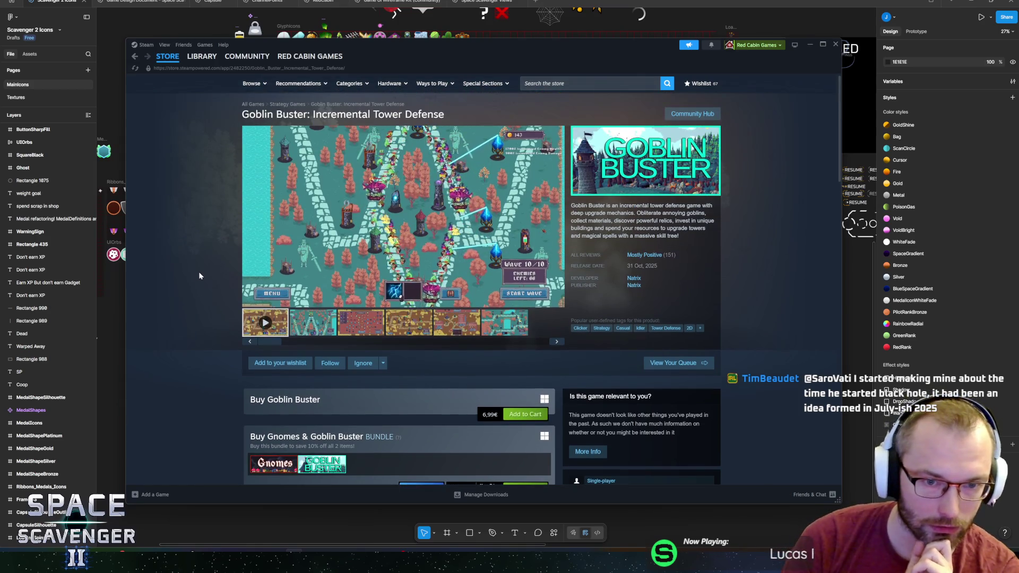
{"action": "scroll", "coordinate": [206, 201], "scroll_direction": "down", "scroll_amount": 5}
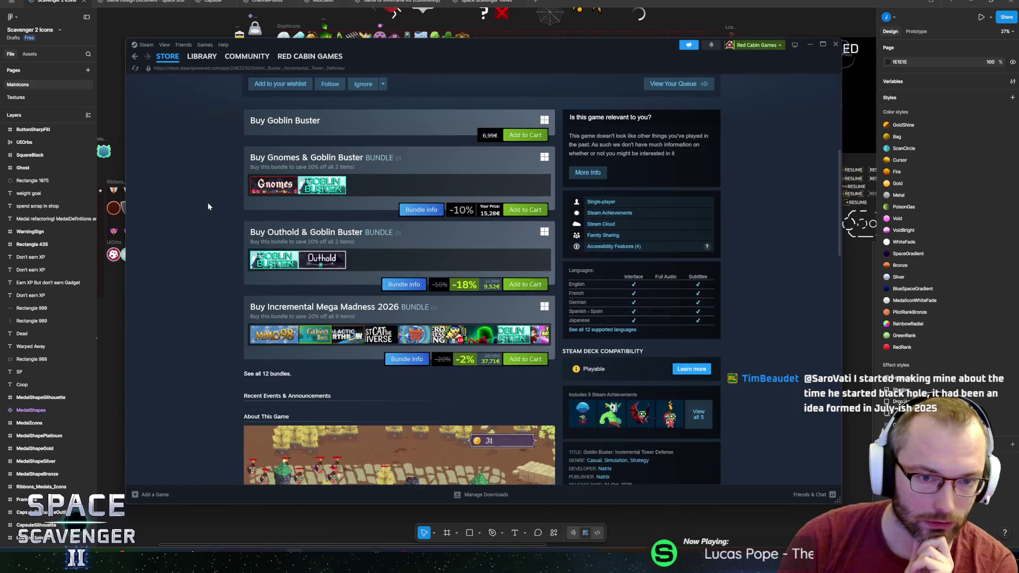
{"action": "scroll", "coordinate": [222, 244], "scroll_direction": "down", "scroll_amount": 4}
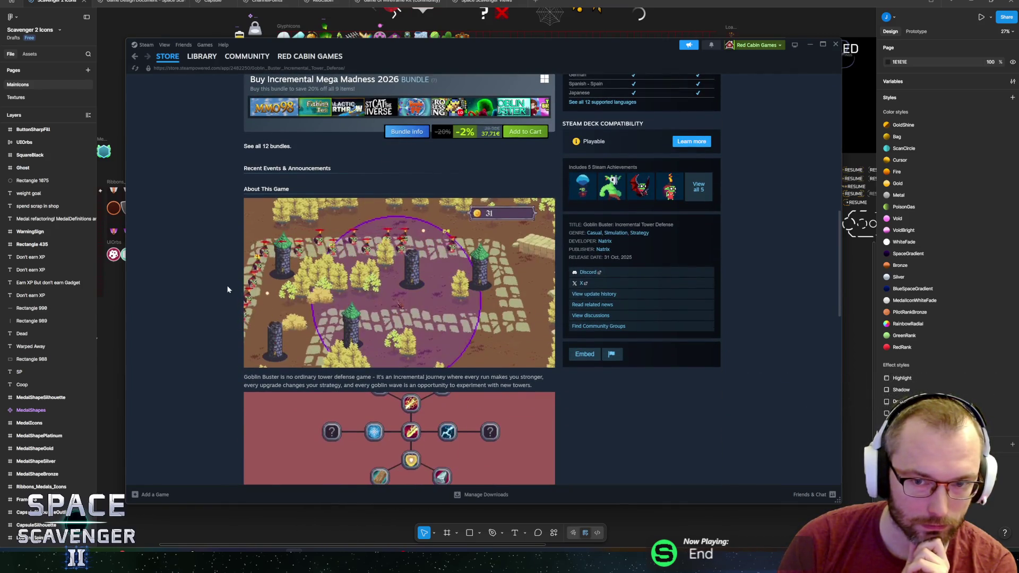
{"action": "scroll", "coordinate": [227, 289], "scroll_direction": "up", "scroll_amount": 10}
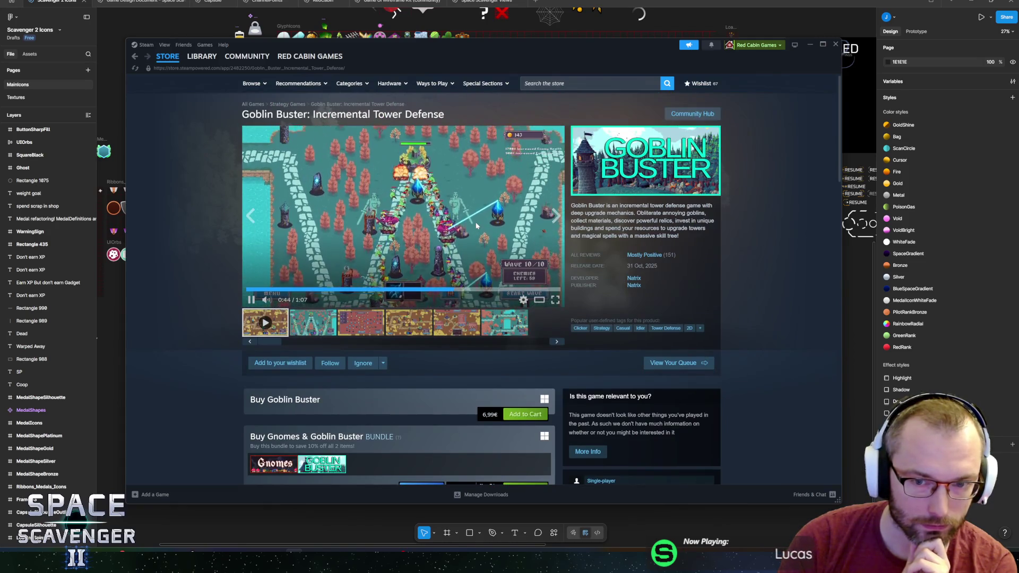
{"action": "scroll", "coordinate": [418, 400], "scroll_direction": "down", "scroll_amount": 2}
{"action": "scroll", "coordinate": [412, 375], "scroll_direction": "down", "scroll_amount": 3}
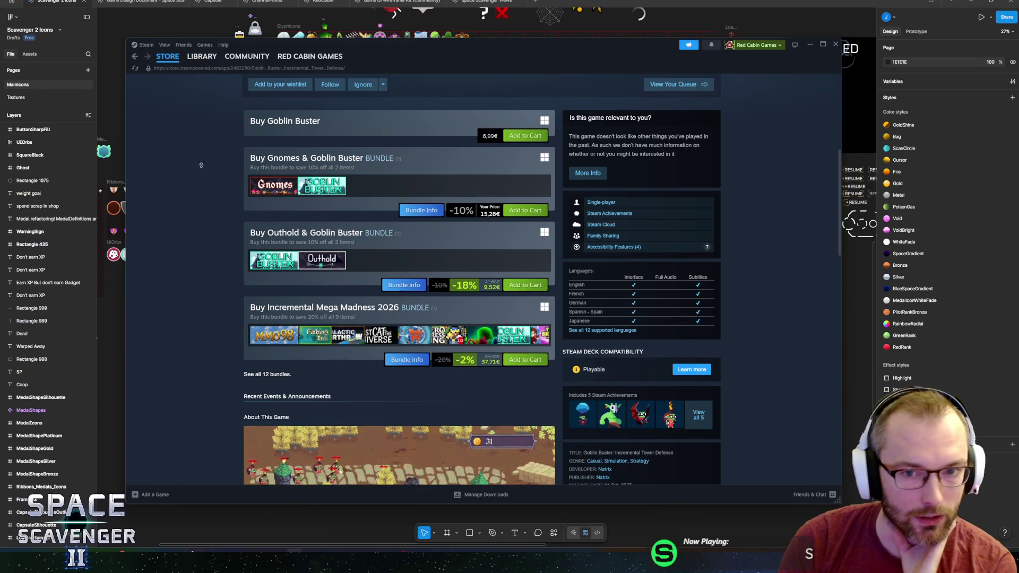
{"action": "scroll", "coordinate": [201, 159], "scroll_direction": "up", "scroll_amount": 5}
{"action": "scroll", "coordinate": [201, 157], "scroll_direction": "up", "scroll_amount": 1}
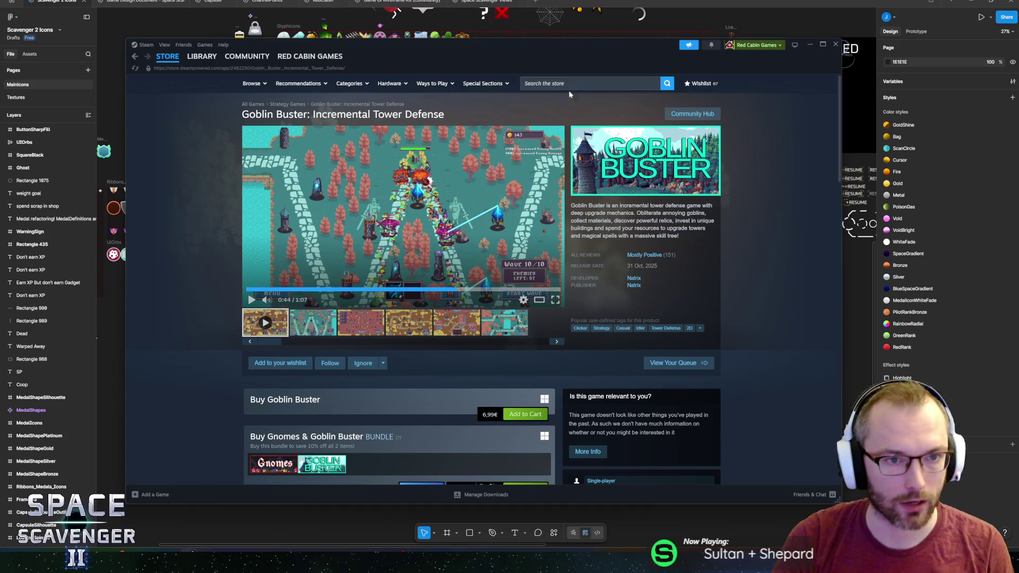
{"action": "key", "text": "alt+Tab"}
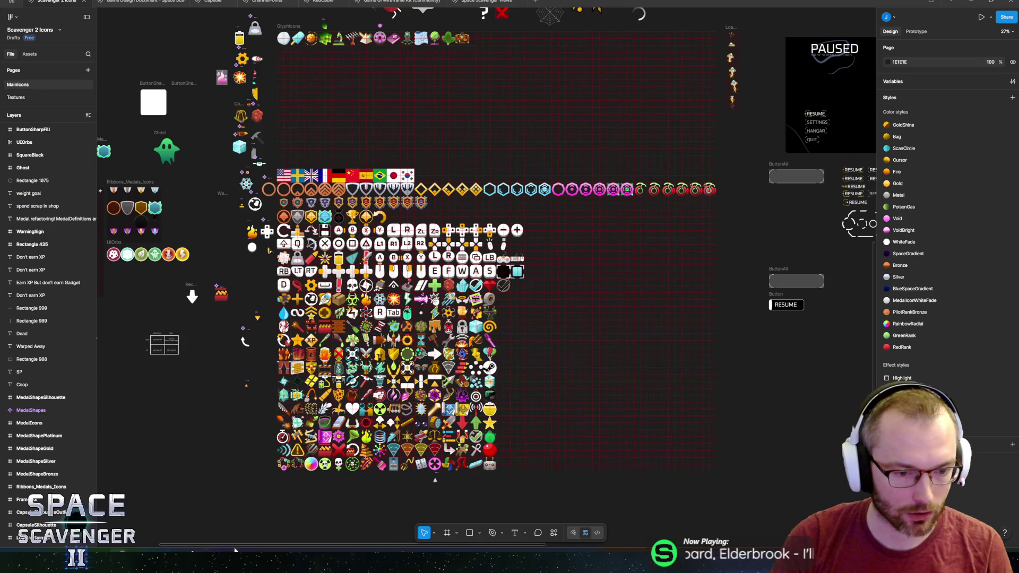
{"action": "key", "text": "alt+Tab"}
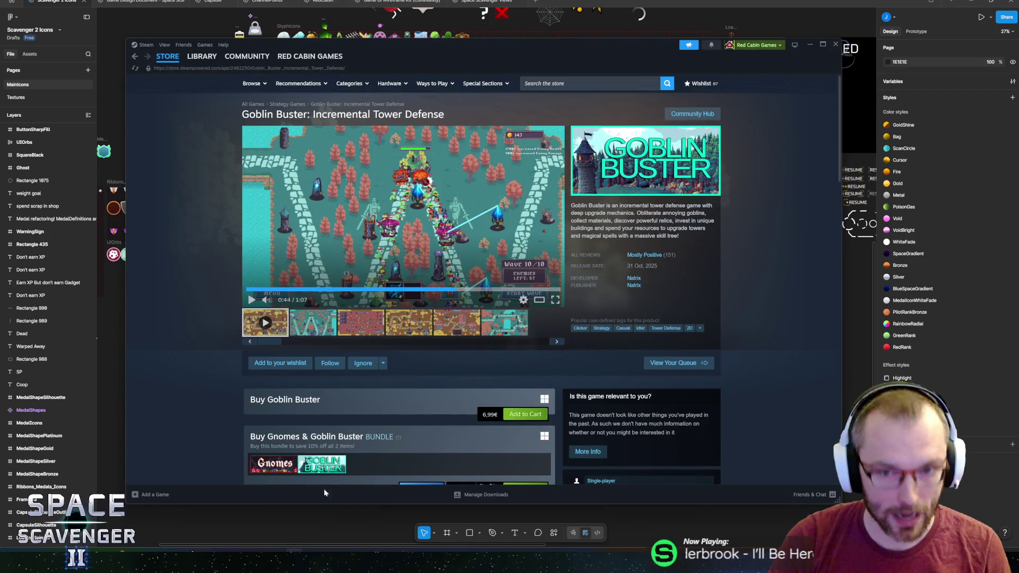
Open Space Scavenger 2 in the library, then nudge the Steam window up-left and enlarge it
{"action": "left_click", "coordinate": [204, 57]}
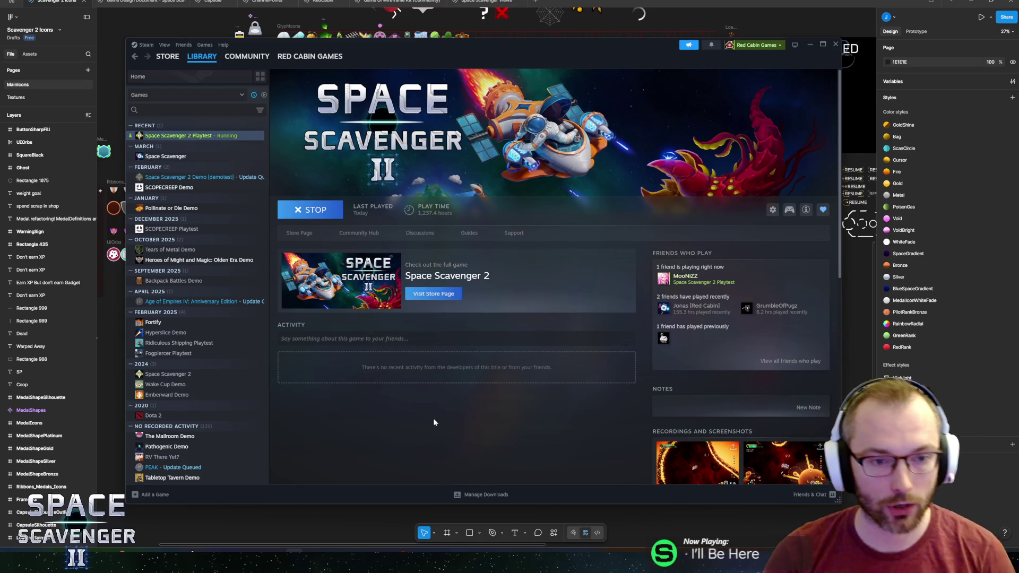
{"action": "left_click_drag", "start_coordinate": [532, 52], "coordinate": [517, 45]}
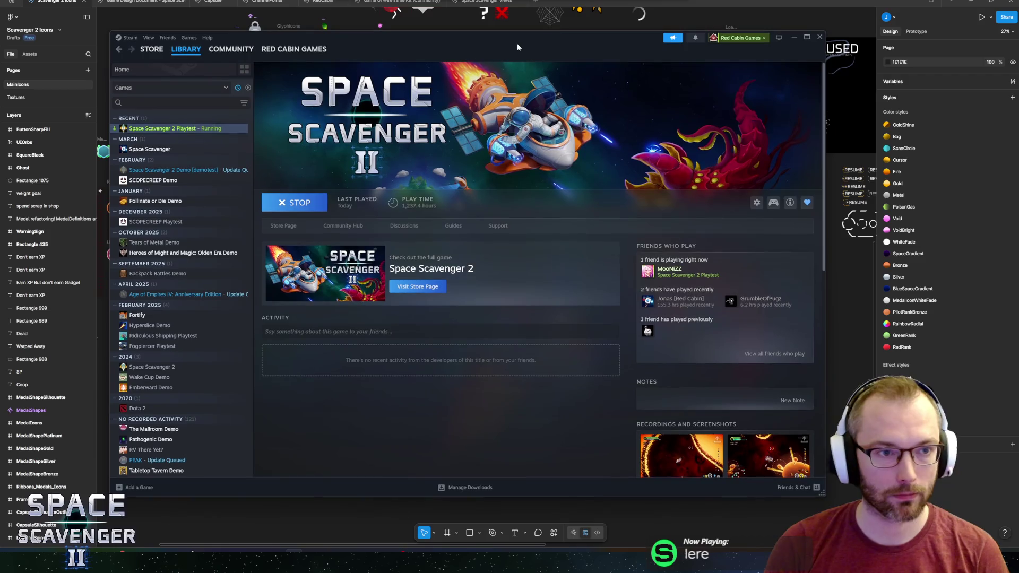
{"action": "left_click_drag", "start_coordinate": [821, 494], "coordinate": [862, 529]}
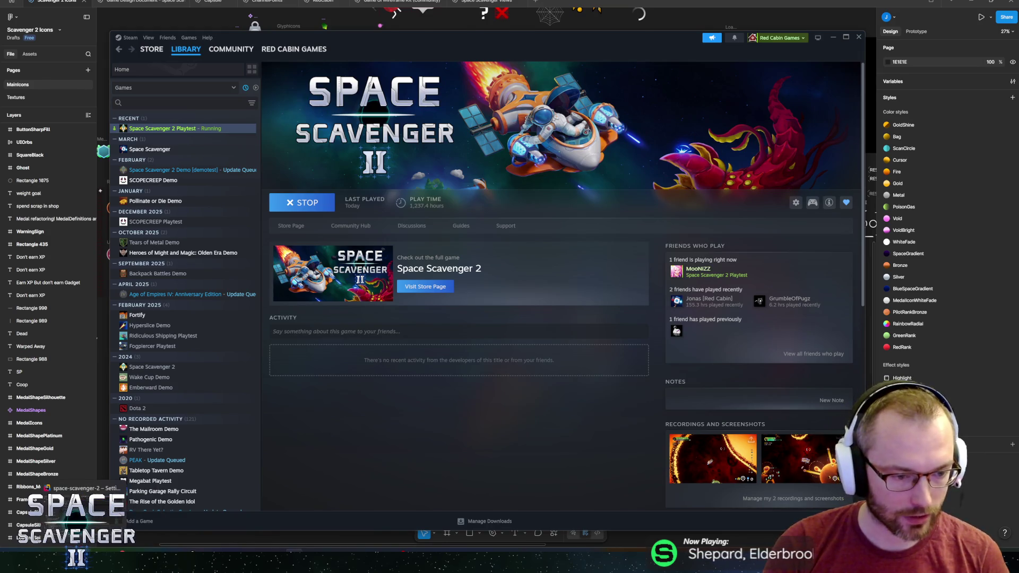
{"action": "key", "text": "alt+Tab"}
Enlarge Rider's Settings.cs code area above the FullScreenMode usages panel
{"action": "left_click", "coordinate": [413, 313]}
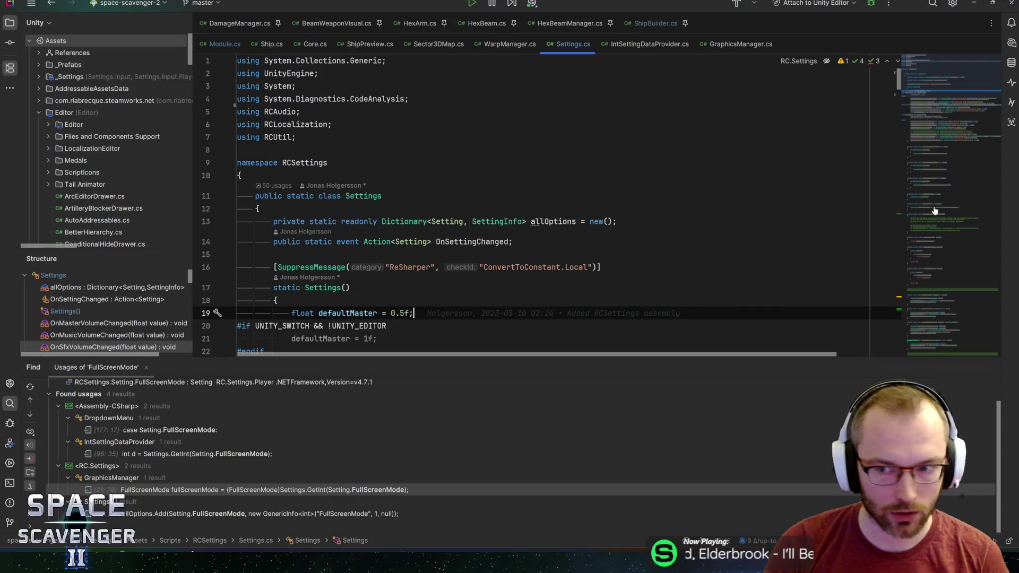
{"action": "left_click_drag", "start_coordinate": [672, 370], "coordinate": [666, 393]}
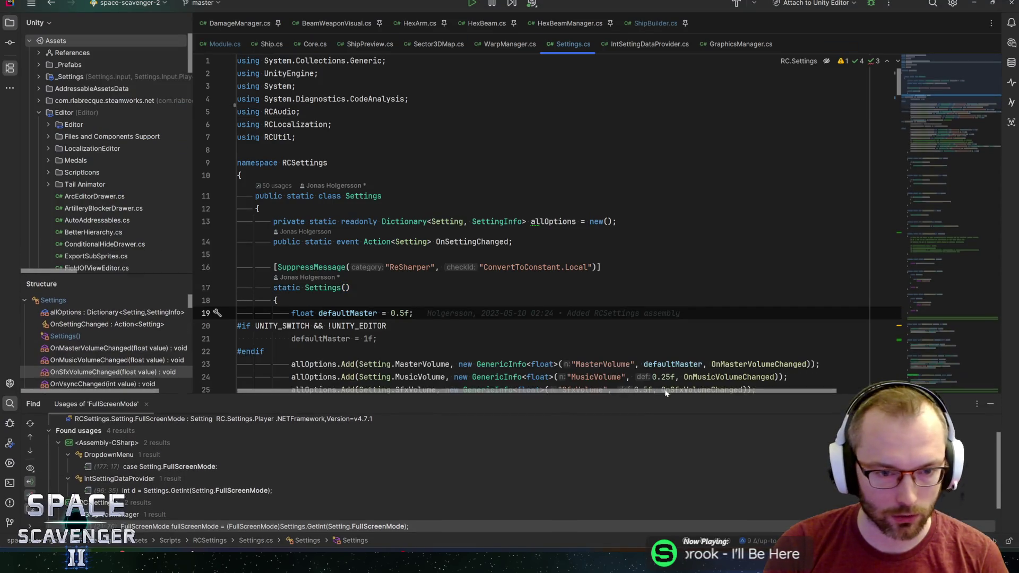
{"action": "mouse_move", "coordinate": [950, 69]}
{"action": "left_mouse_down"}
{"action": "mouse_move", "coordinate": [935, 159]}
{"action": "mouse_move", "coordinate": [942, 204]}
{"action": "mouse_move", "coordinate": [950, 74]}
{"action": "left_mouse_up"}
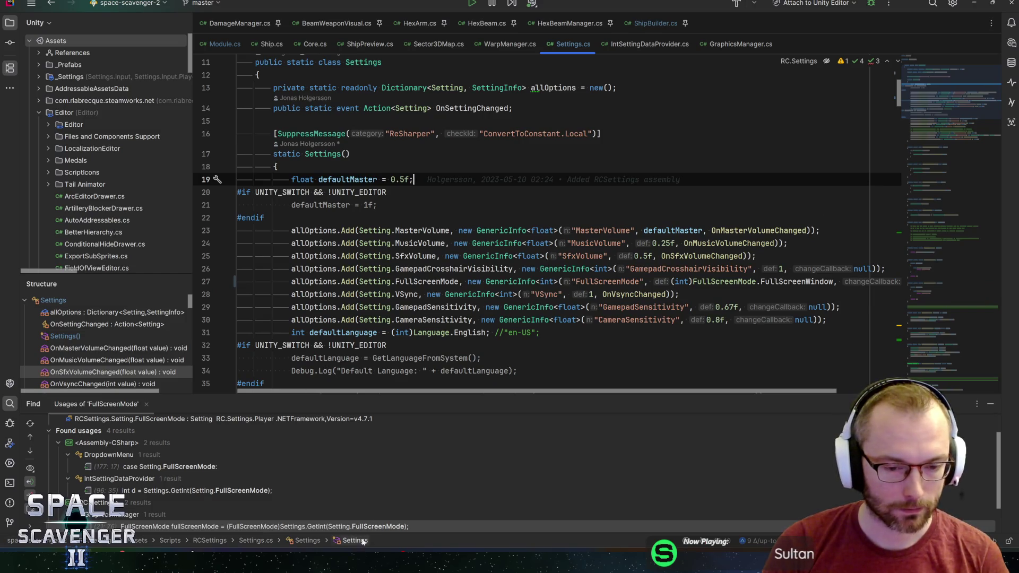
Clear all the old demo update notes from Document1
{"action": "mouse_move", "coordinate": [354, 551]}
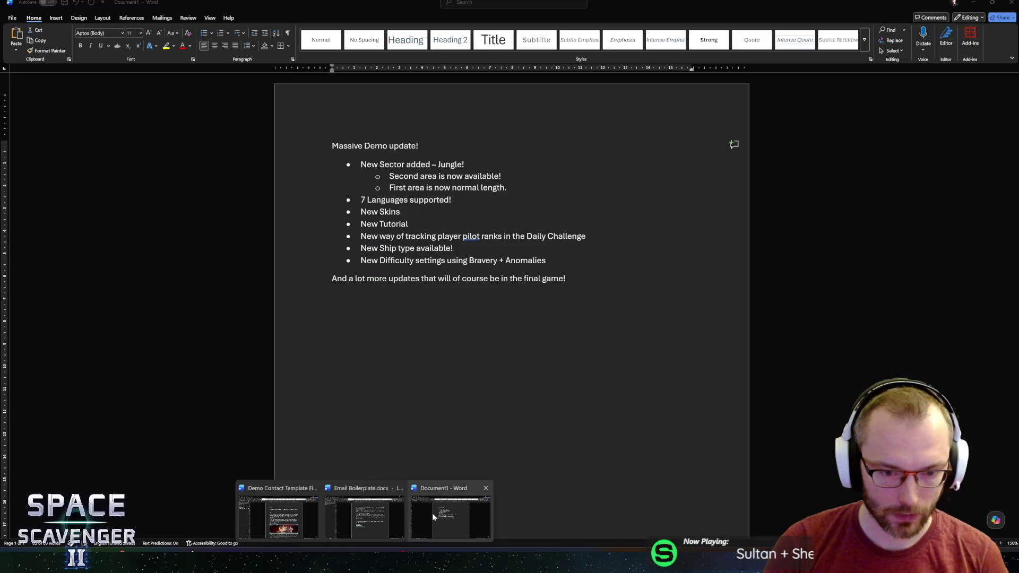
{"action": "left_click", "coordinate": [433, 517]}
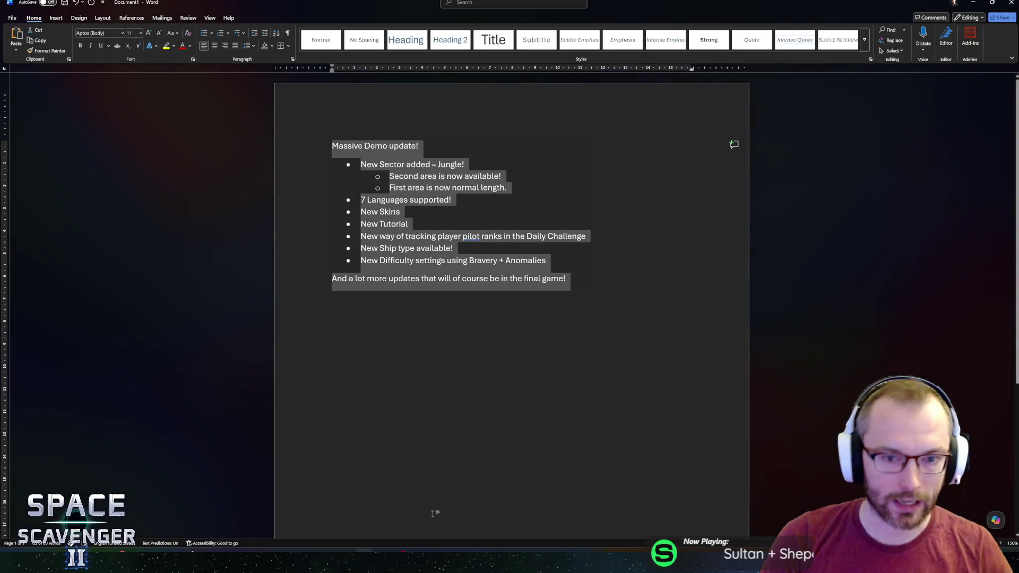
{"action": "key", "text": "Delete"}
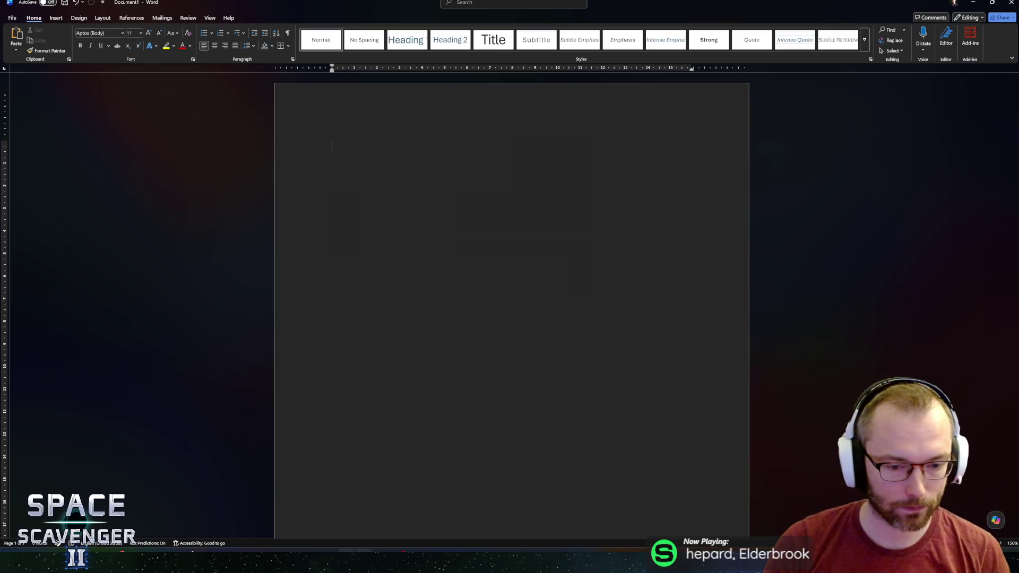
Copy the full Email Boilerplate text, with its Navigation pane closed and window floating
{"action": "mouse_move", "coordinate": [365, 560]}
{"action": "left_click", "coordinate": [366, 507]}
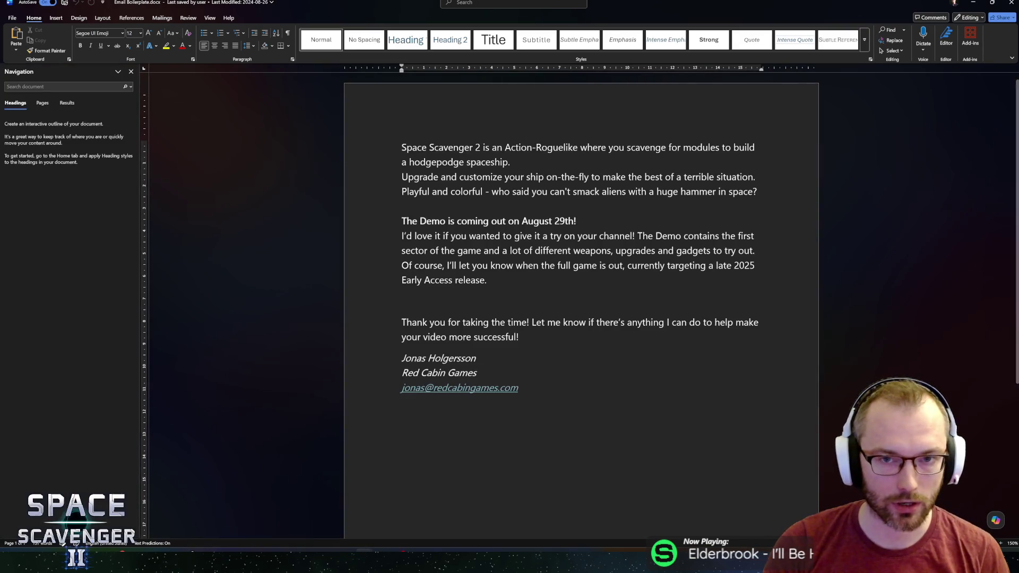
{"action": "left_click", "coordinate": [131, 71]}
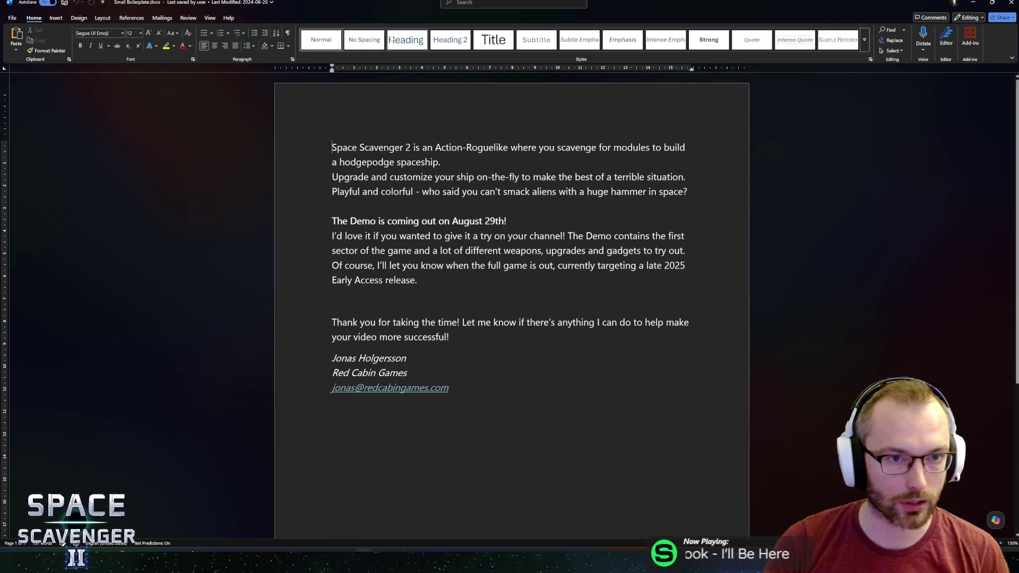
{"action": "mouse_move", "coordinate": [387, 3]}
{"action": "left_mouse_down"}
{"action": "mouse_move", "coordinate": [468, 49]}
{"action": "mouse_move", "coordinate": [407, 33]}
{"action": "left_mouse_up"}
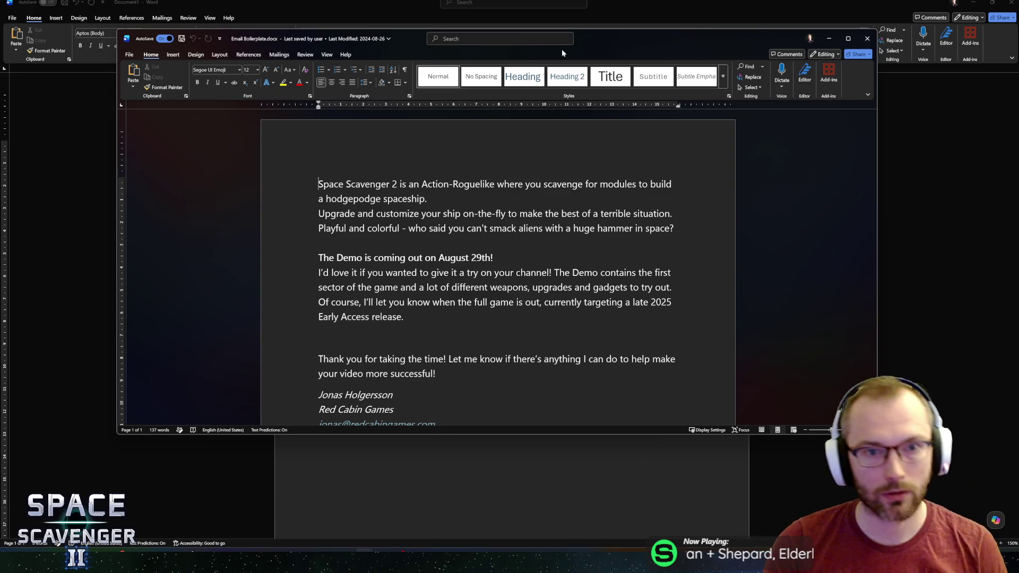
{"action": "mouse_move", "coordinate": [618, 38]}
{"action": "left_mouse_down"}
{"action": "mouse_move", "coordinate": [591, 38]}
{"action": "mouse_move", "coordinate": [616, 42]}
{"action": "left_mouse_up"}
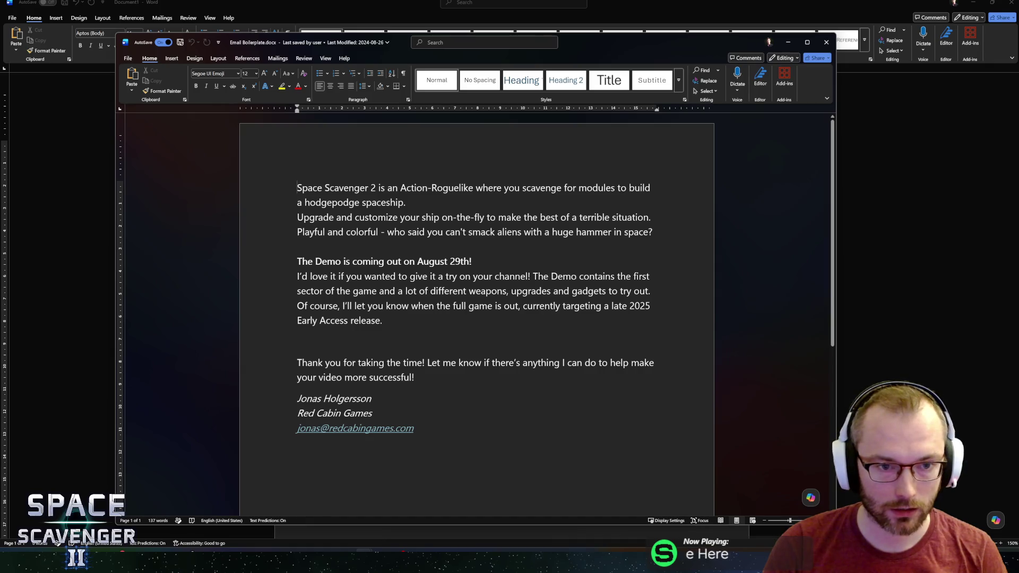
{"action": "mouse_move", "coordinate": [297, 187]}
{"action": "left_mouse_down"}
{"action": "mouse_move", "coordinate": [531, 403]}
{"action": "mouse_move", "coordinate": [537, 428]}
{"action": "left_mouse_up"}
{"action": "key", "text": "ctrl+c"}
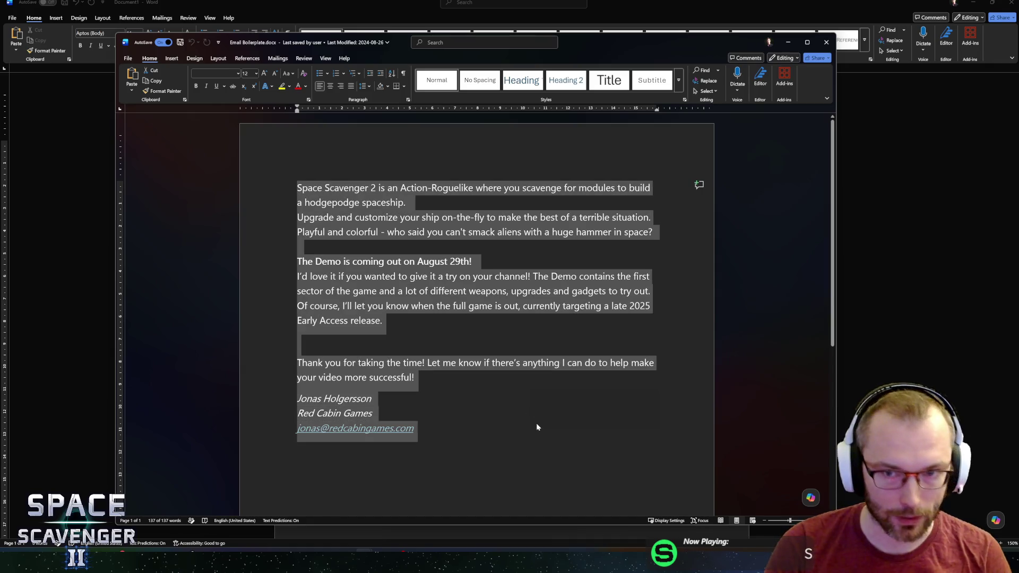
{"action": "left_click", "coordinate": [402, 275]}
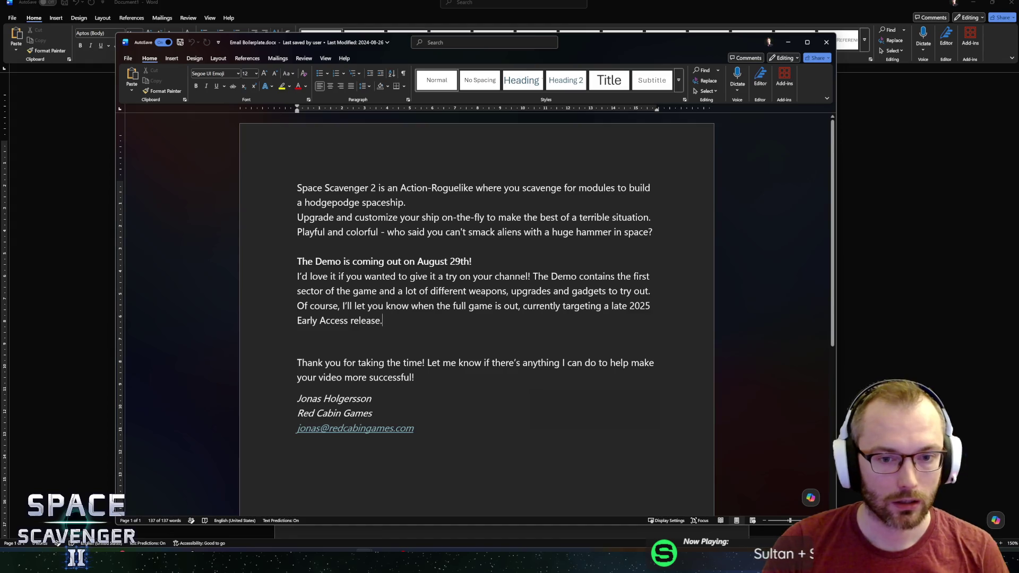
{"action": "left_click_drag", "start_coordinate": [413, 44], "coordinate": [417, 41]}
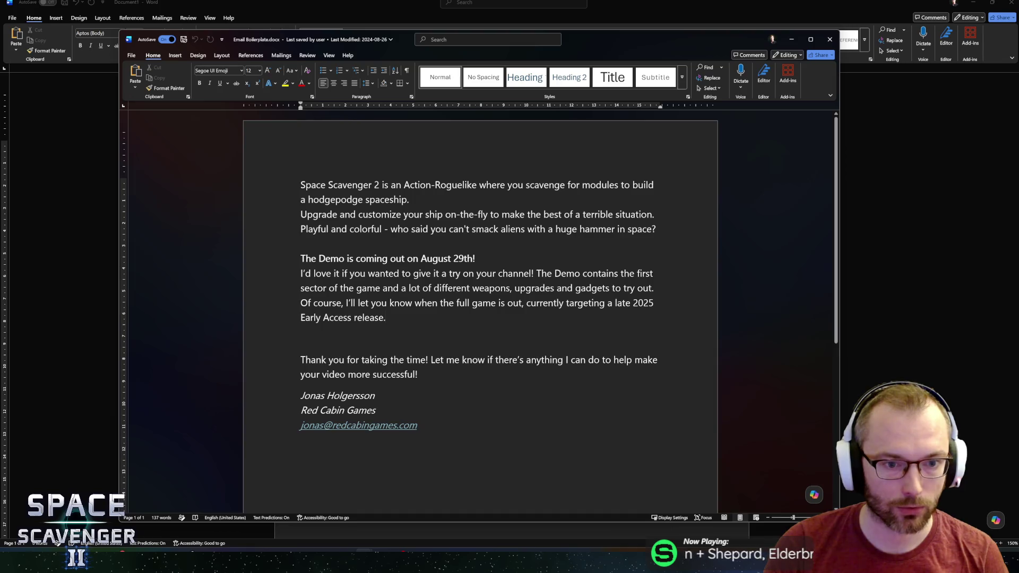
Check the 'August 29th' demo date in the Email Boilerplate heading
{"action": "triple_click", "coordinate": [387, 258]}
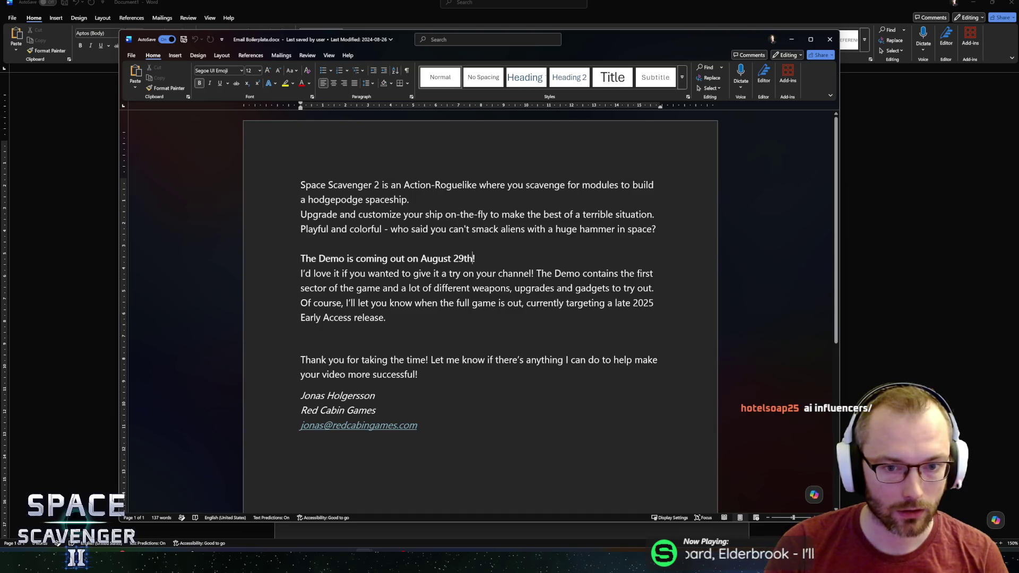
{"action": "double_click", "coordinate": [463, 259]}
{"action": "key", "text": "ctrl+shift+Left"}
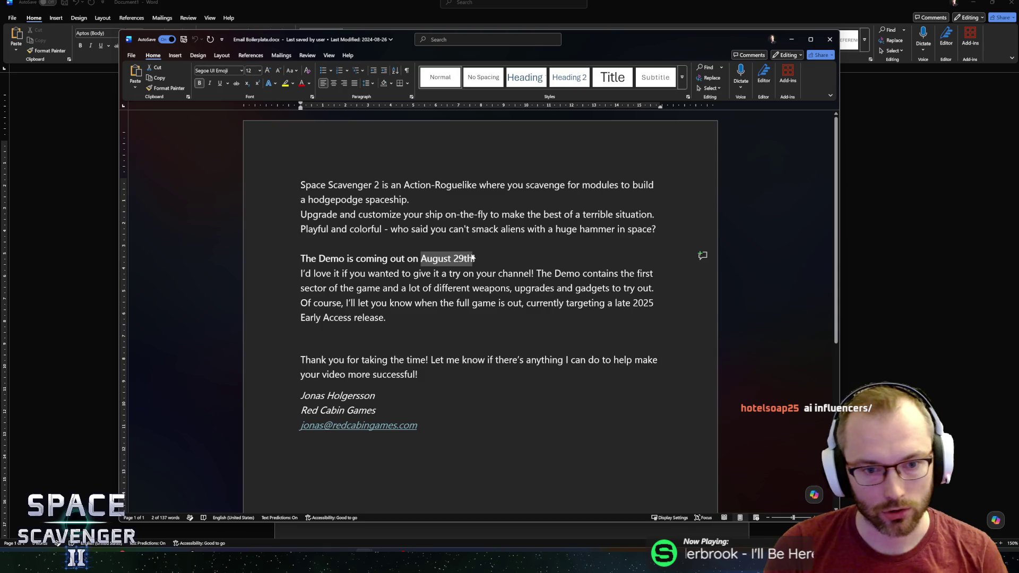
{"action": "left_click", "coordinate": [472, 258]}
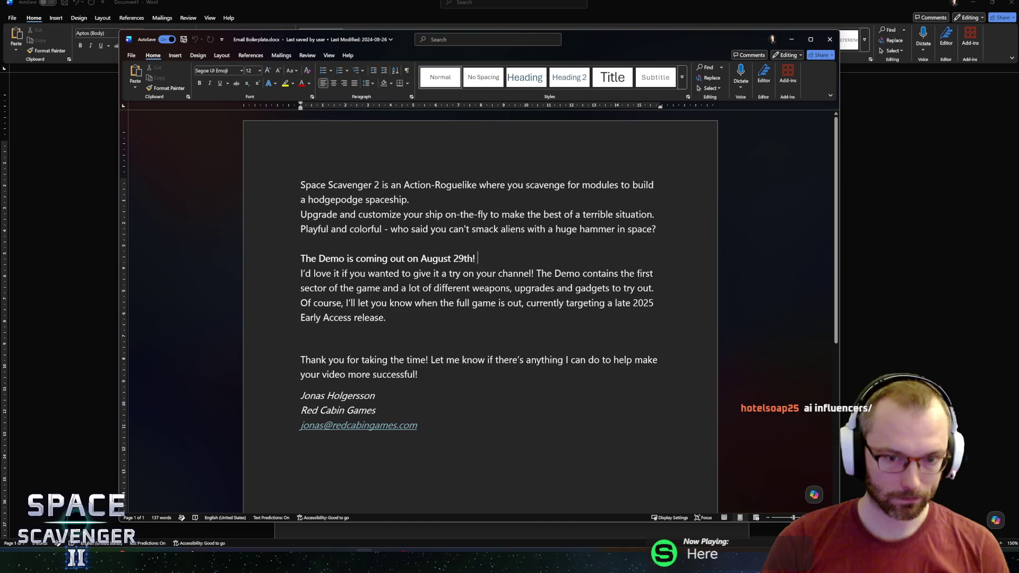
{"action": "left_click_drag", "start_coordinate": [408, 36], "coordinate": [454, 41]}
Paste the copied email into the empty Document1
{"action": "key", "text": "alt+Tab"}
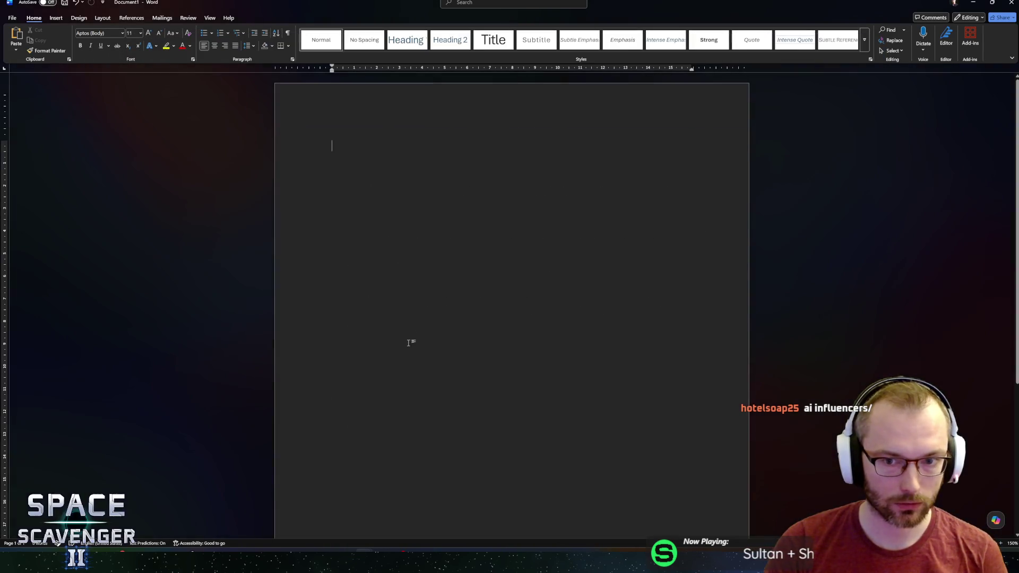
{"action": "key", "text": "ctrl+v"}
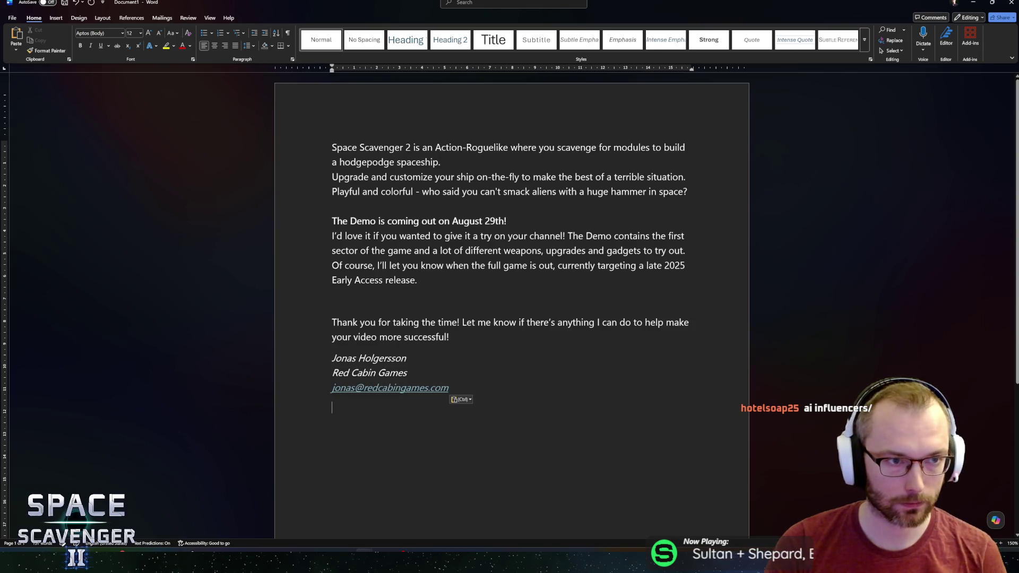
{"action": "key", "text": "alt+Tab"}
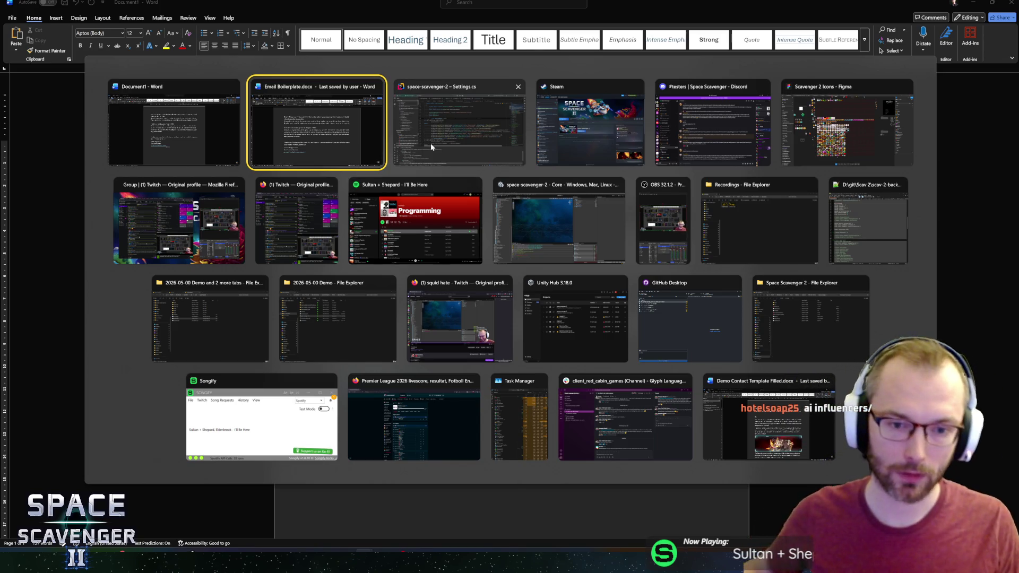
Switch to Email Boilerplate.docx, then to the Firefox window playing the Twitch clip
{"action": "key", "text": "Return"}
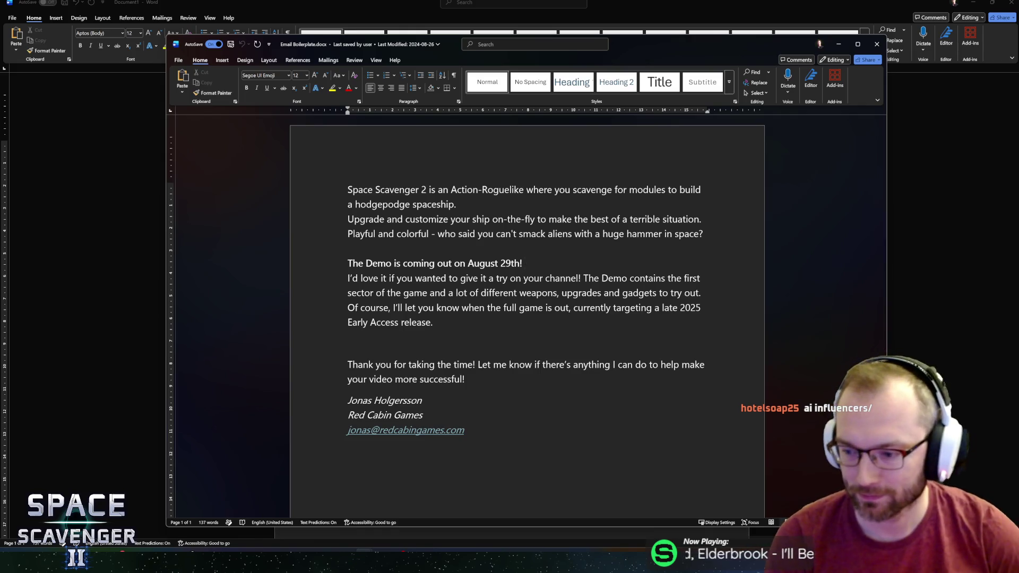
{"action": "key", "text": "alt+Tab"}
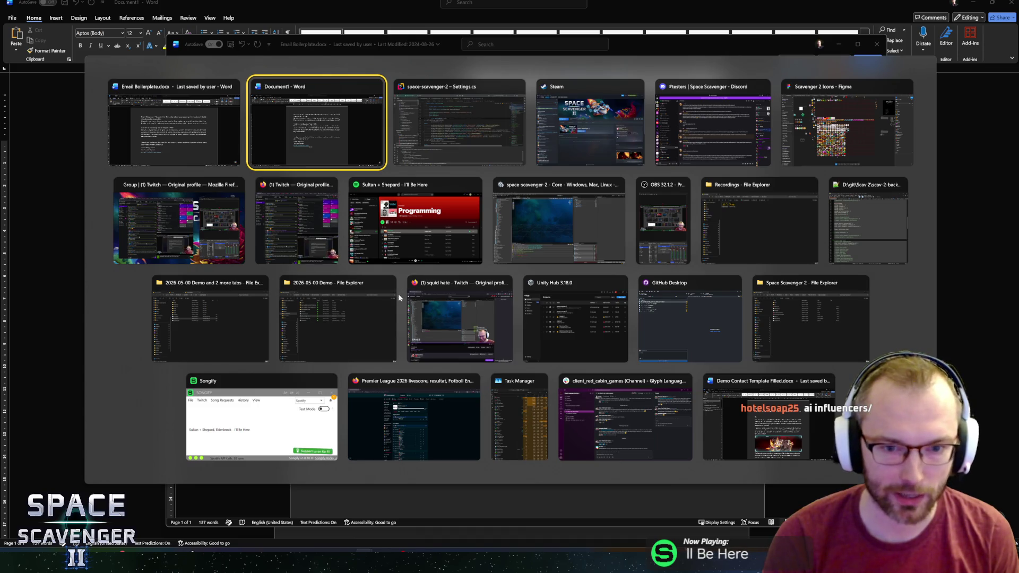
{"action": "key", "text": "Escape"}
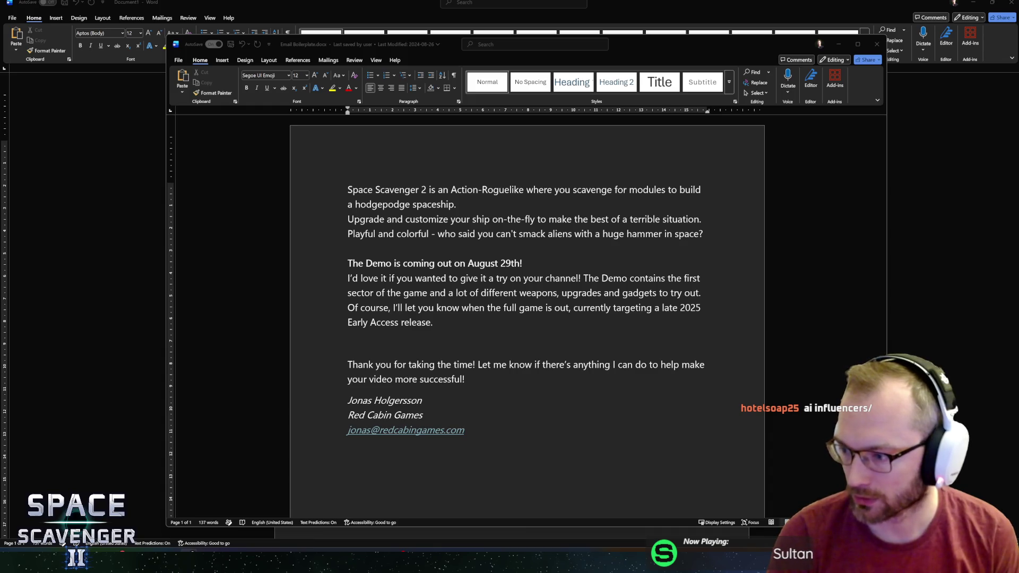
{"action": "key", "text": "alt+Tab"}
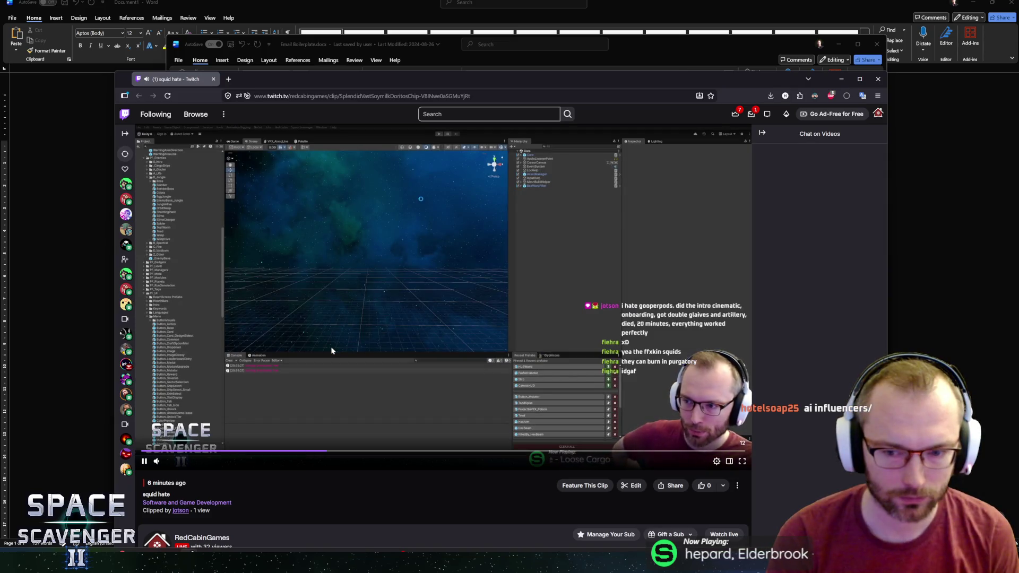
Hide the Twitch chat, move the Firefox window up, and close it once the clip ends
{"action": "left_click", "coordinate": [763, 133]}
{"action": "left_click_drag", "start_coordinate": [529, 82], "coordinate": [514, 47]}
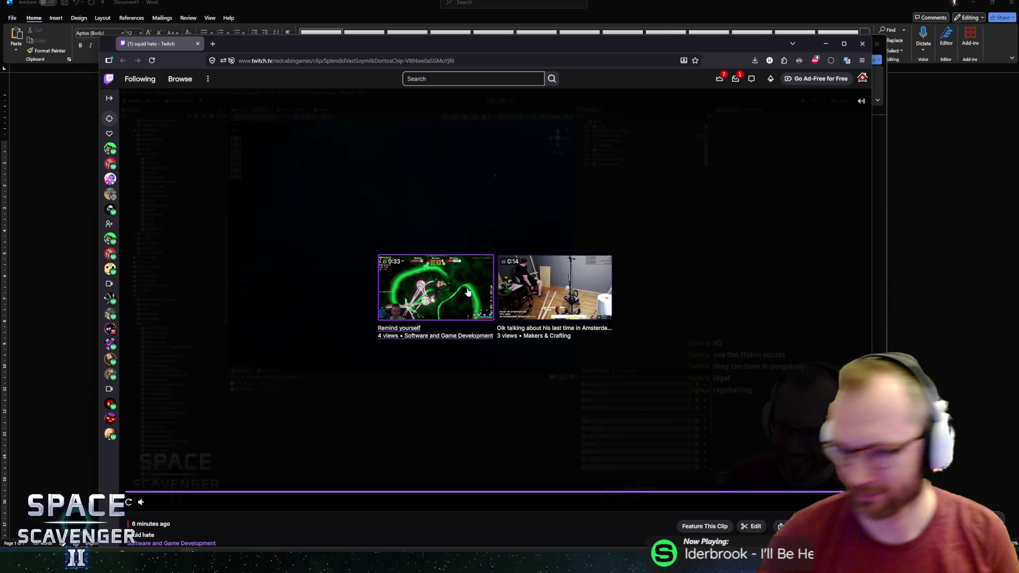
{"action": "left_click", "coordinate": [862, 44]}
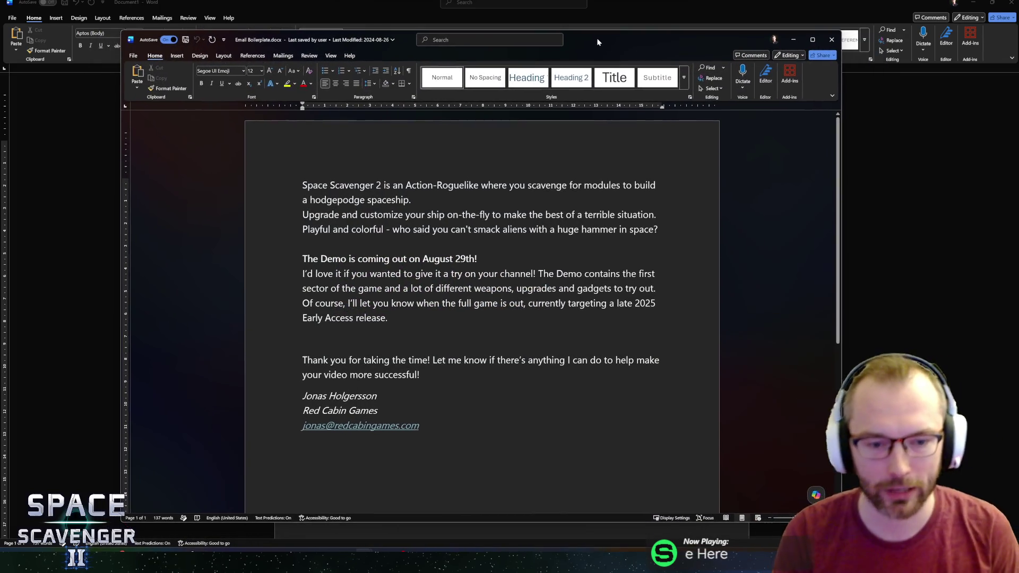
Place the cursor after 'August 29th!', then after 'successful!' and between 'full' and 'game' in Document1
{"action": "left_click", "coordinate": [479, 259]}
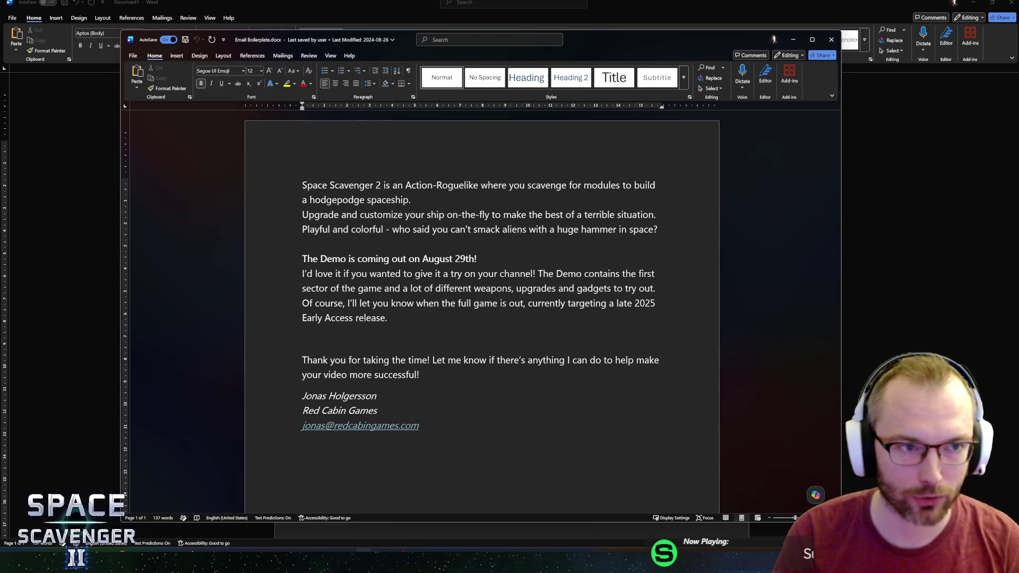
{"action": "key", "text": "alt+Tab"}
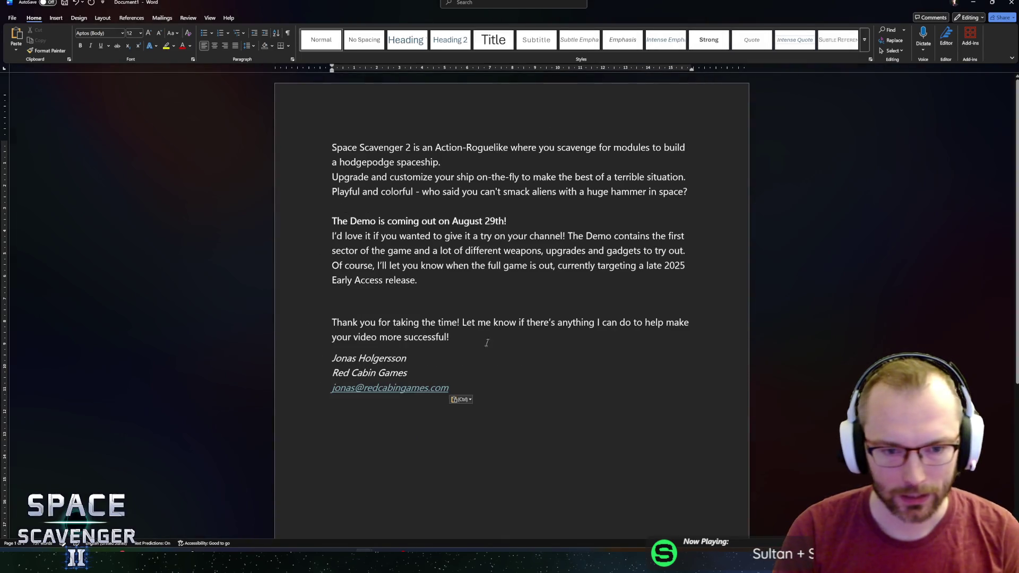
{"action": "left_click", "coordinate": [499, 337]}
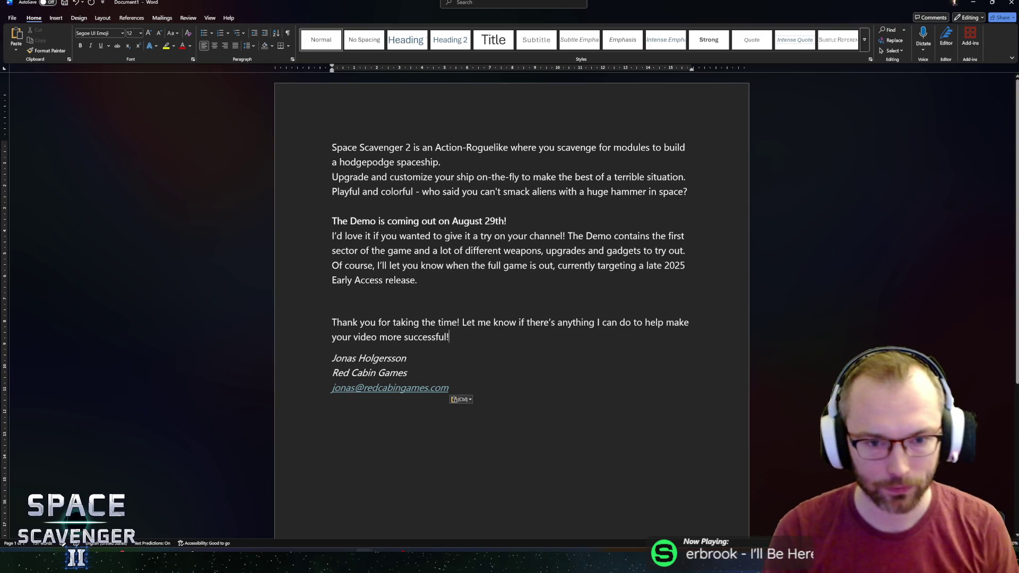
{"action": "left_click", "coordinate": [503, 266]}
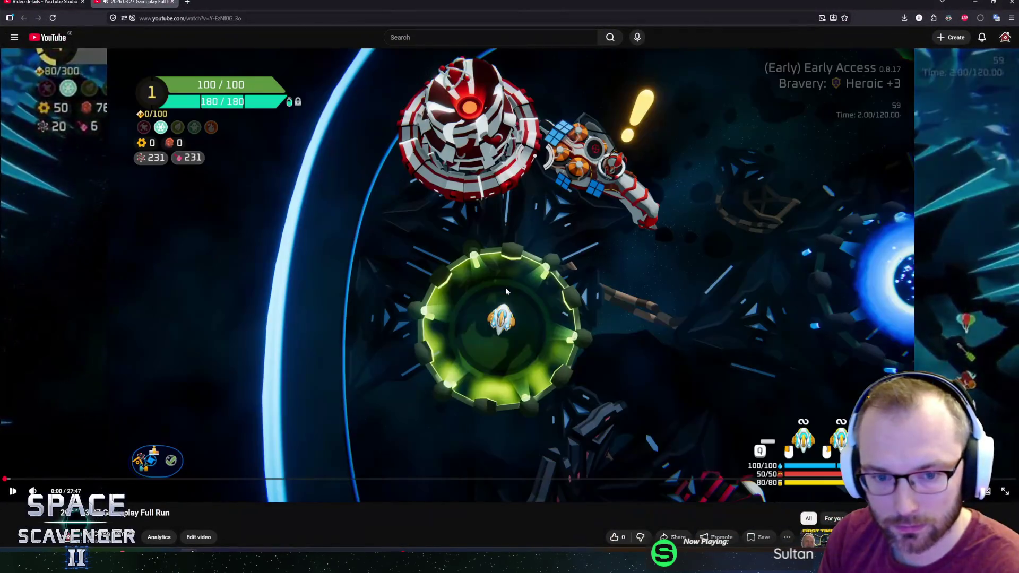
Play the space roguelite's full-run gameplay video on YouTube, then return to the email draft
{"action": "left_click", "coordinate": [506, 291]}
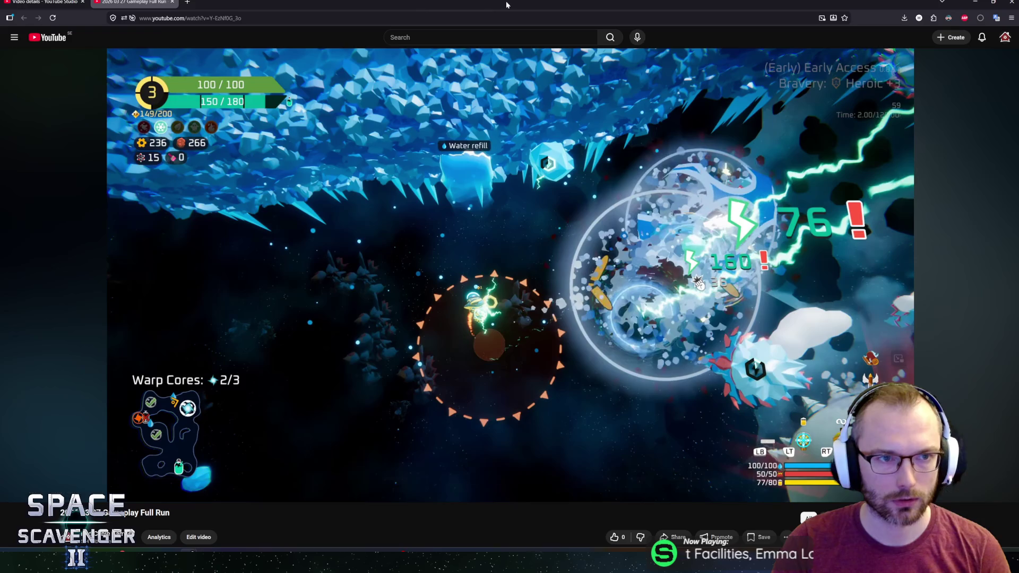
{"action": "key", "text": "alt+Tab"}
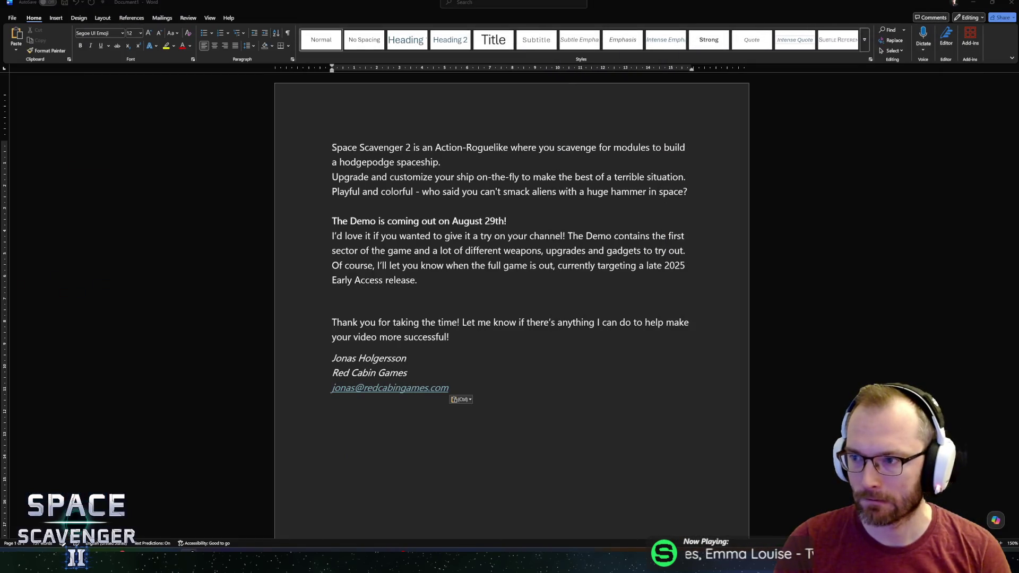
{"action": "left_click", "coordinate": [461, 337]}
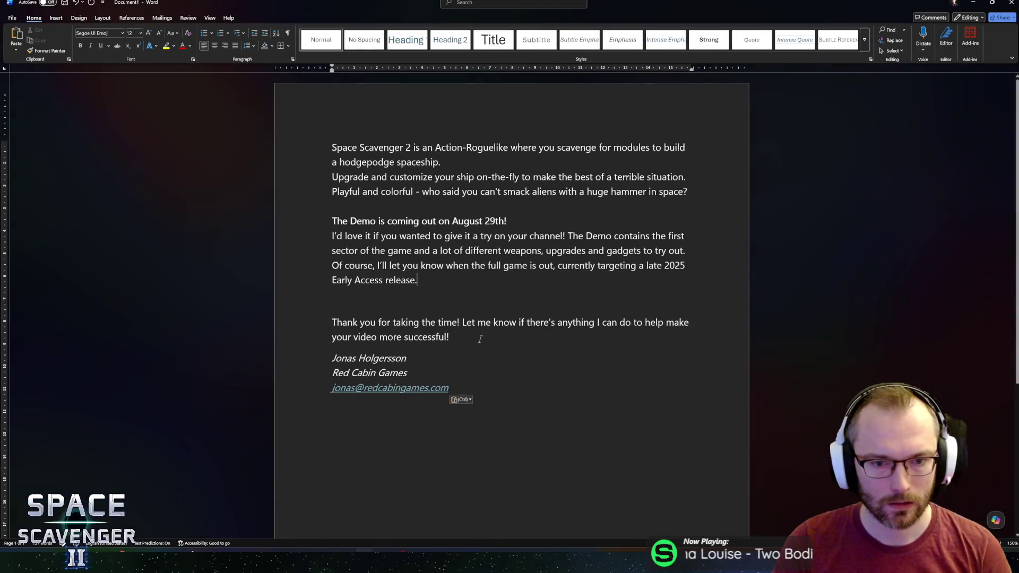
{"action": "scroll", "coordinate": [534, 334], "scroll_direction": "down", "scroll_amount": 3}
{"action": "scroll", "coordinate": [534, 334], "scroll_direction": "up", "scroll_amount": 3}
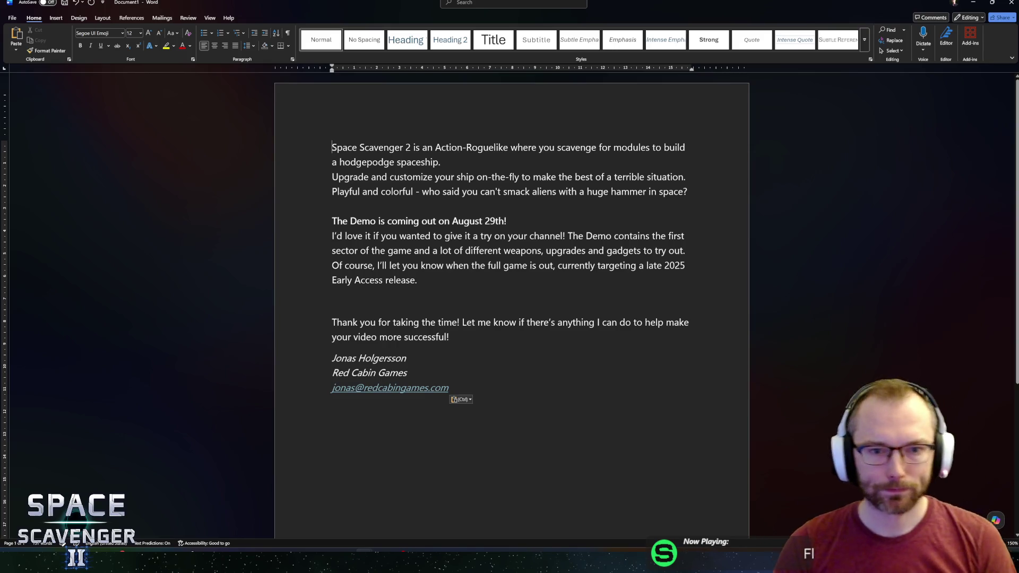
{"action": "left_click", "coordinate": [380, 221]}
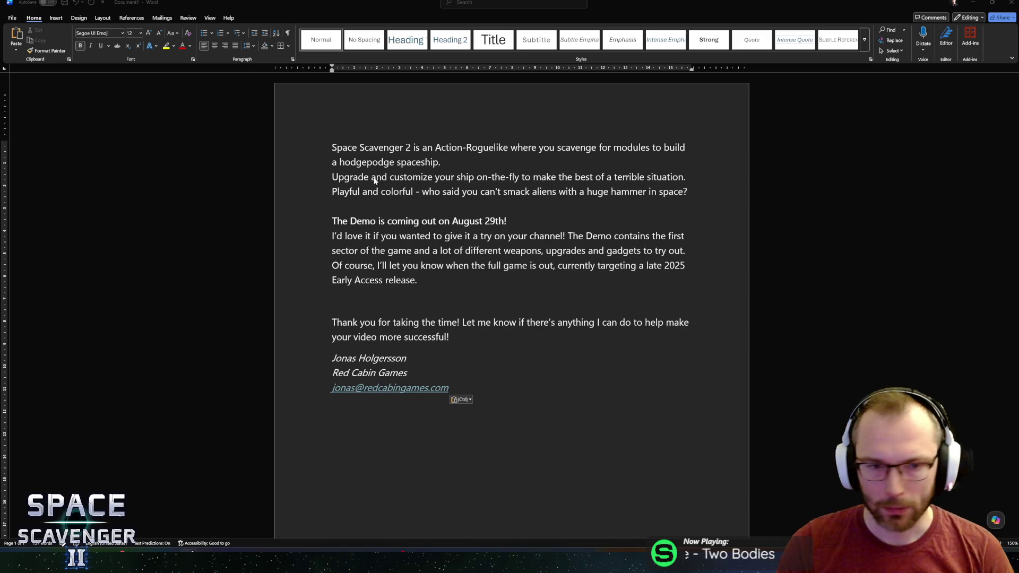
{"action": "left_click", "coordinate": [443, 162]}
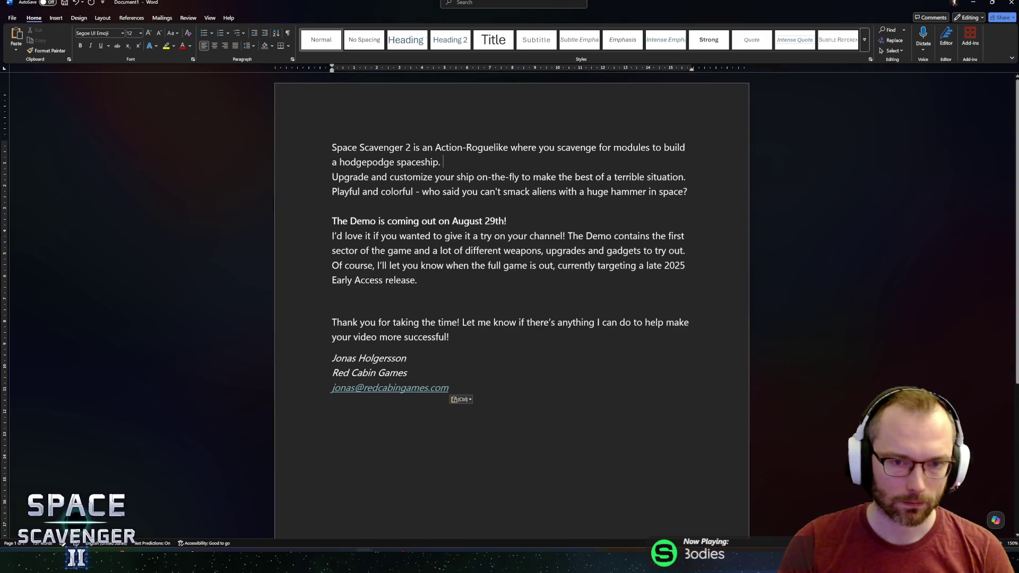
{"action": "left_click", "coordinate": [332, 206]}
{"action": "left_click", "coordinate": [332, 221]}
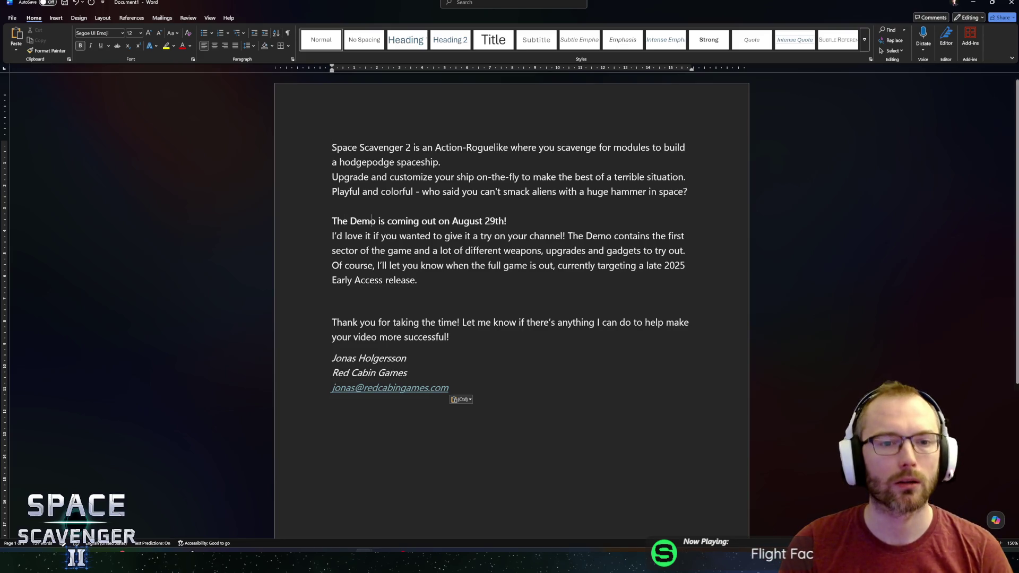
{"action": "key", "text": "ctrl"}
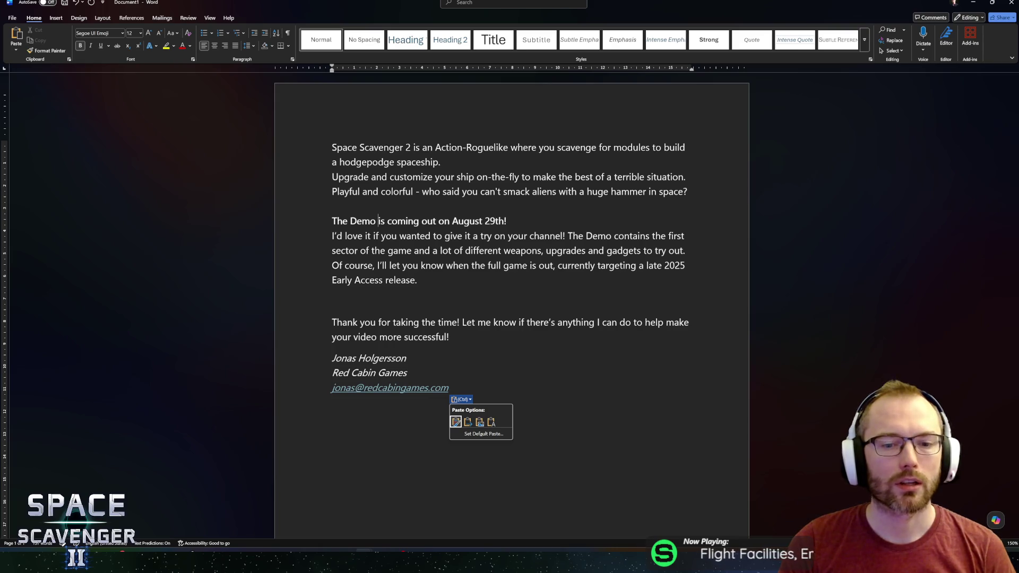
{"action": "key", "text": "Right"}
{"action": "key", "text": "Right"}
{"action": "key", "text": "Right"}
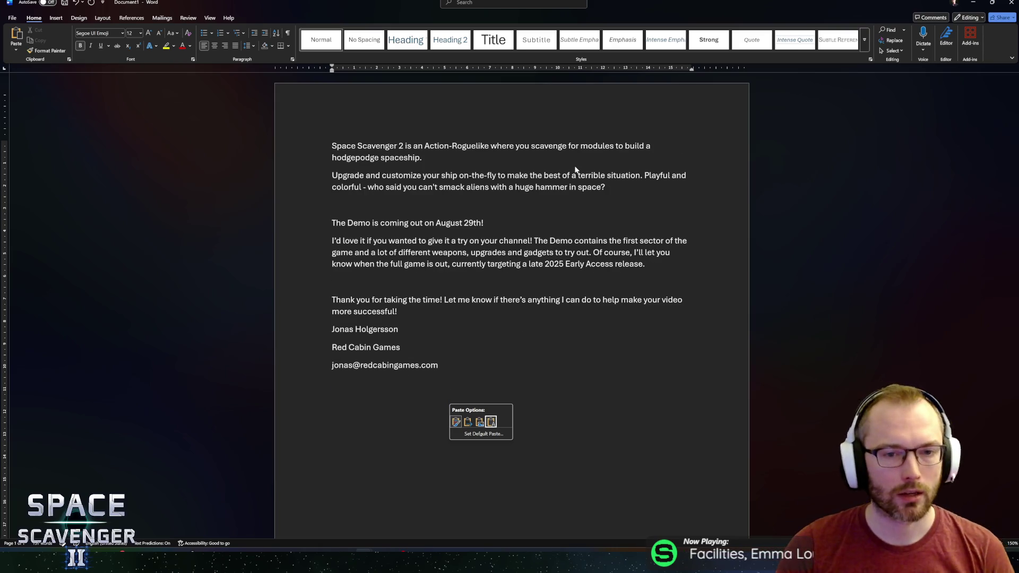
{"action": "key", "text": "Escape"}
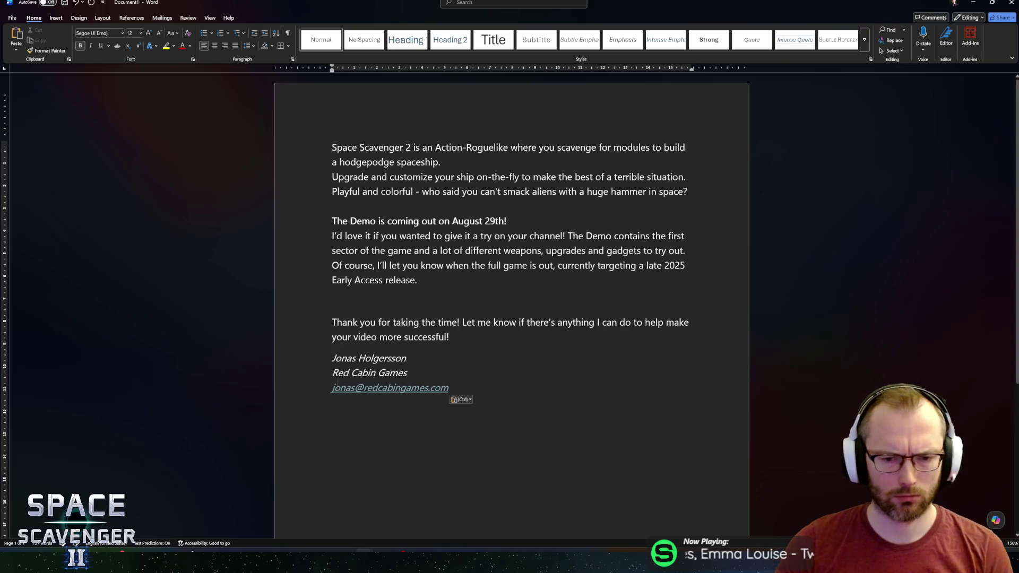
{"action": "key", "text": "Escape"}
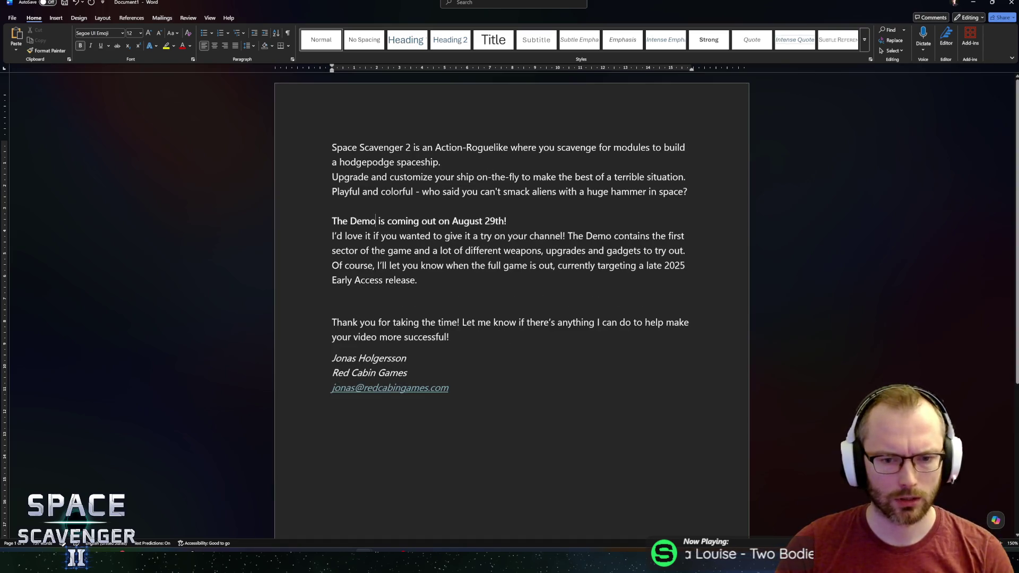
Replace the August 29th wording with 'will be part of the June Next Fest' on its own line
{"action": "left_click_drag", "start_coordinate": [381, 221], "coordinate": [734, 218]}
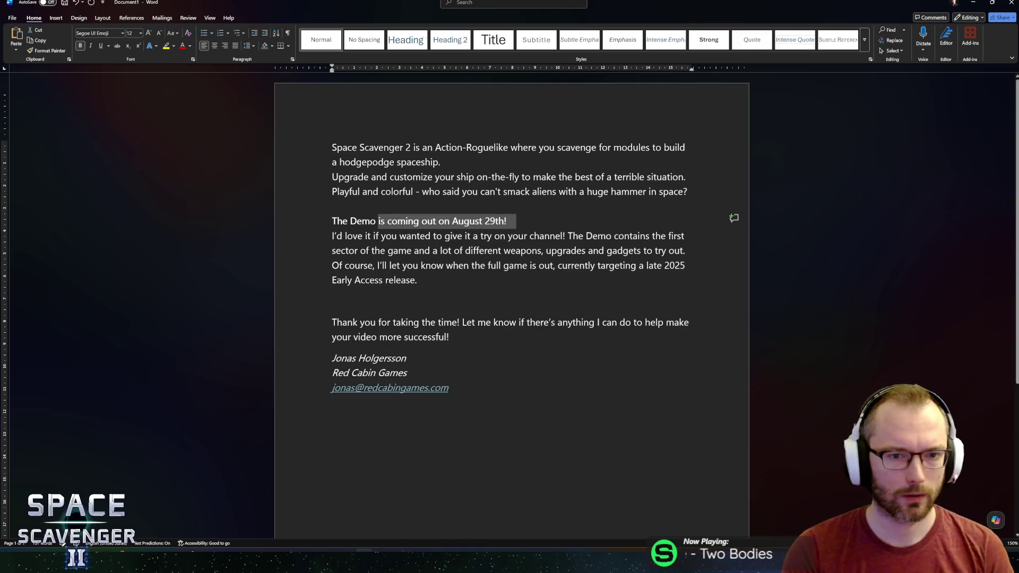
{"action": "type", "text": "will be bar’d love it"}
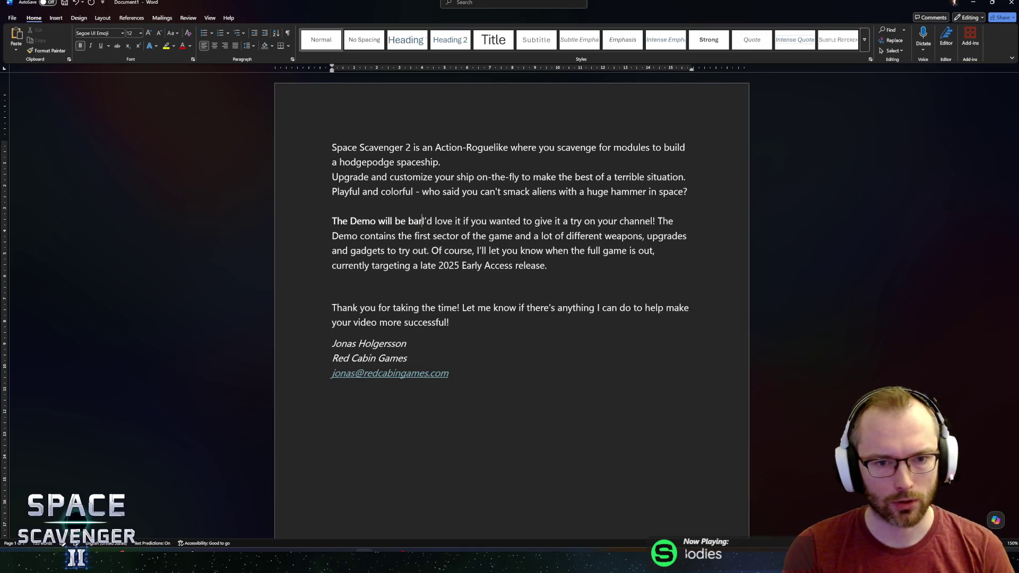
{"action": "type", "text": "part of the "}
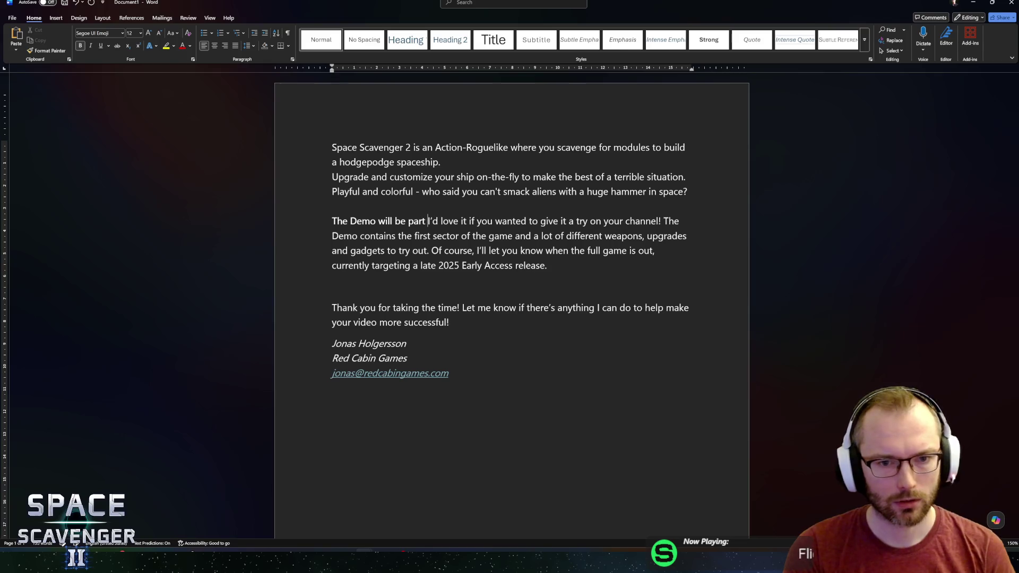
{"action": "type", "text": "June Next "}
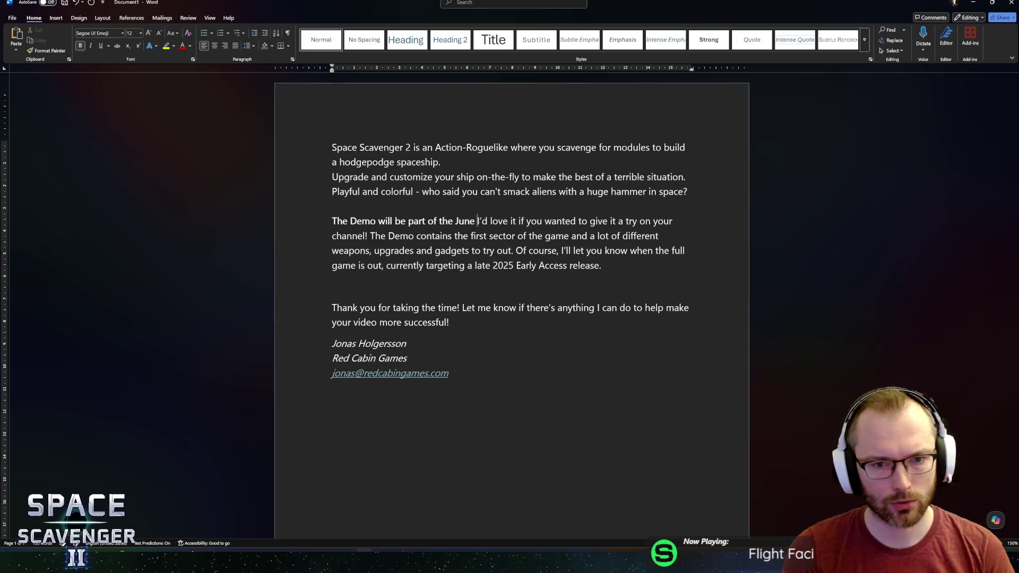
{"action": "type", "text": "Fest"}
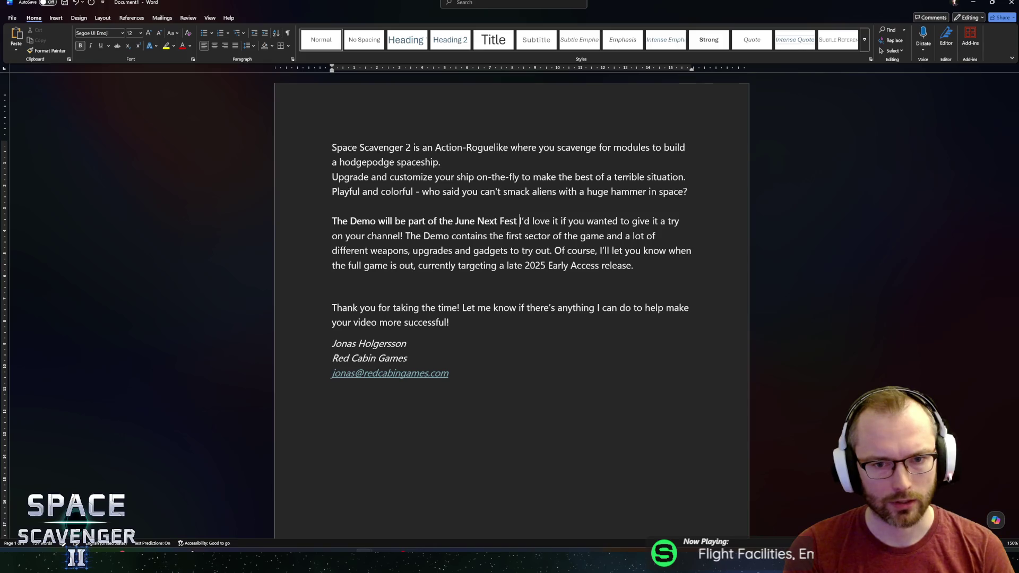
{"action": "key", "text": "Return"}
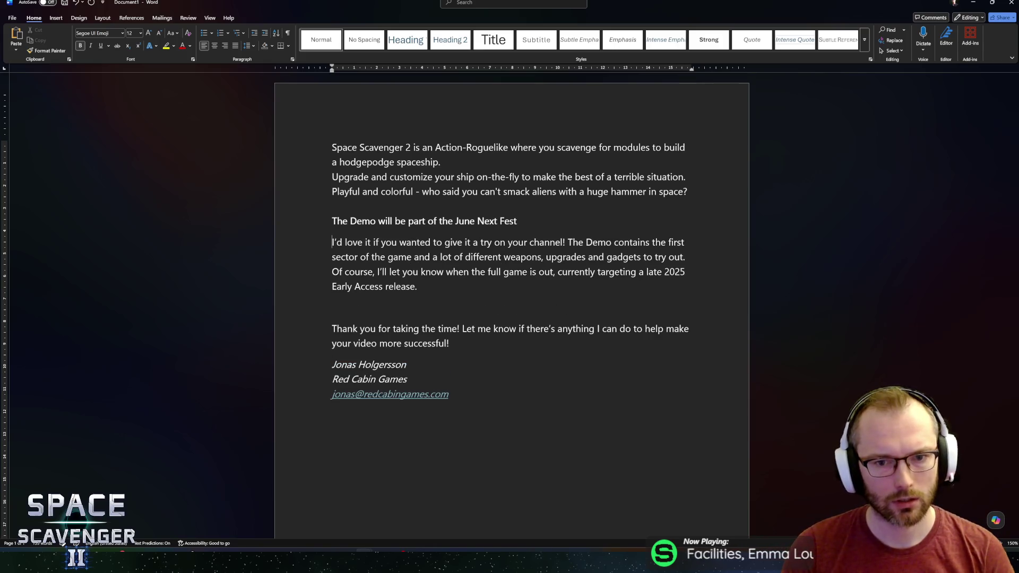
Delete the sentence inviting the influencer's channel
{"action": "left_click", "coordinate": [472, 242]}
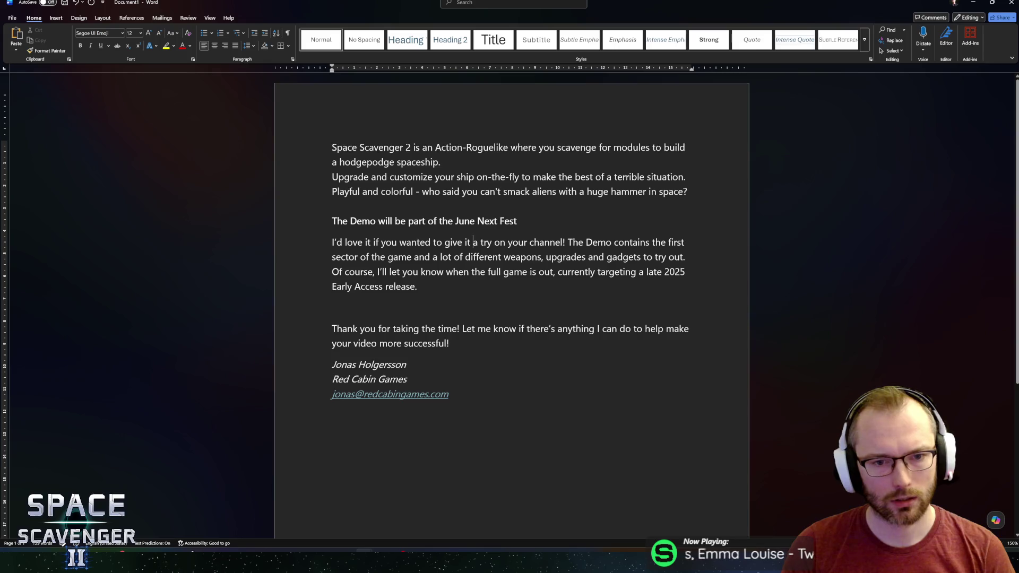
{"action": "left_click", "coordinate": [567, 242]}
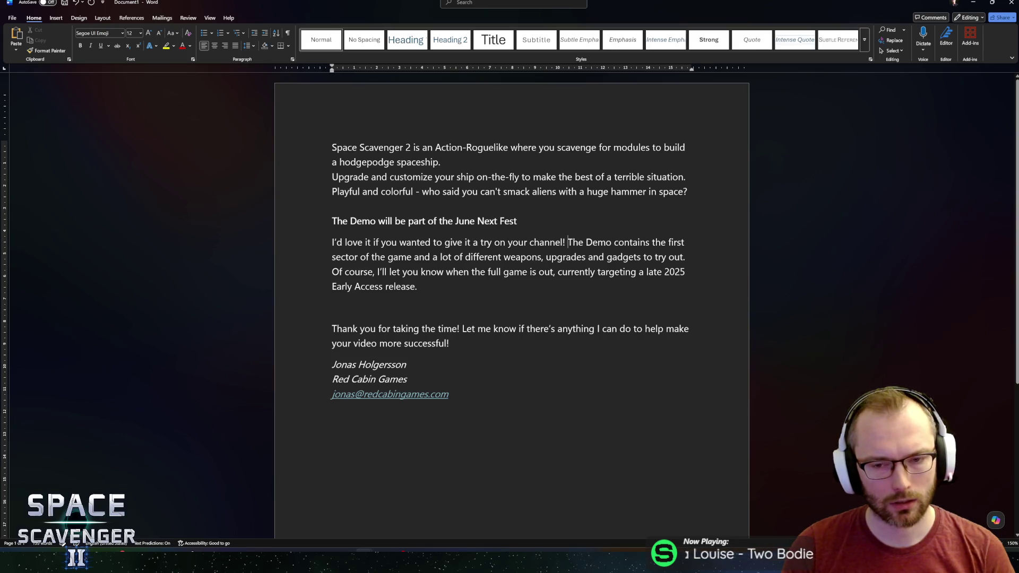
{"action": "key", "text": "shift+Home"}
{"action": "key", "text": "BackSpace"}
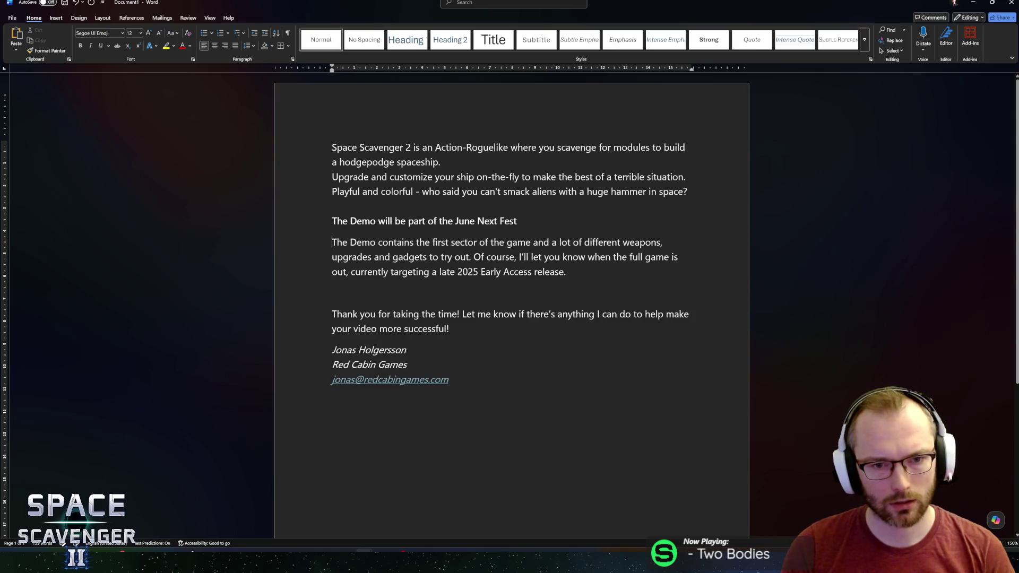
{"action": "key", "text": "ctrl+z"}
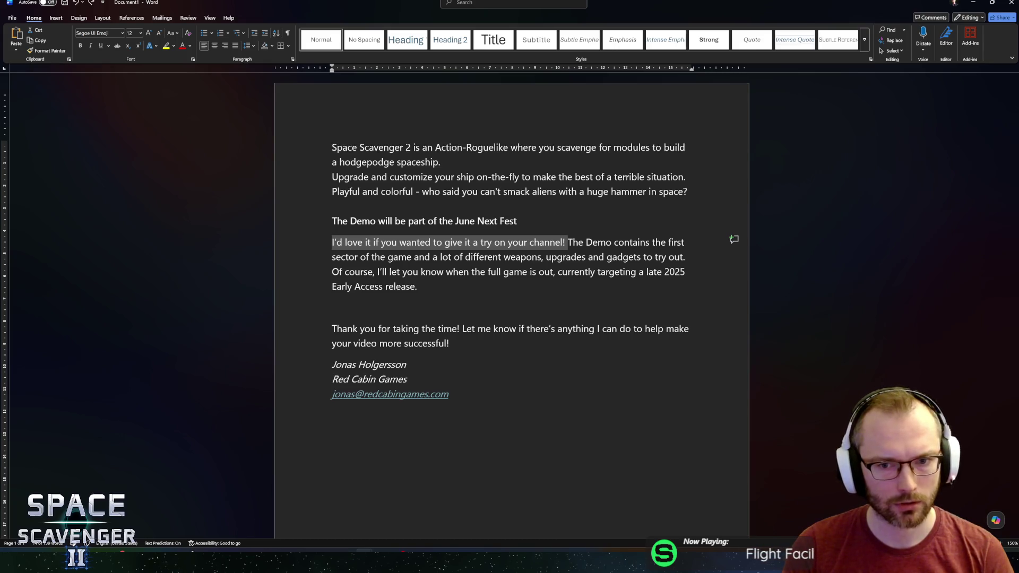
{"action": "key", "text": "BackSpace"}
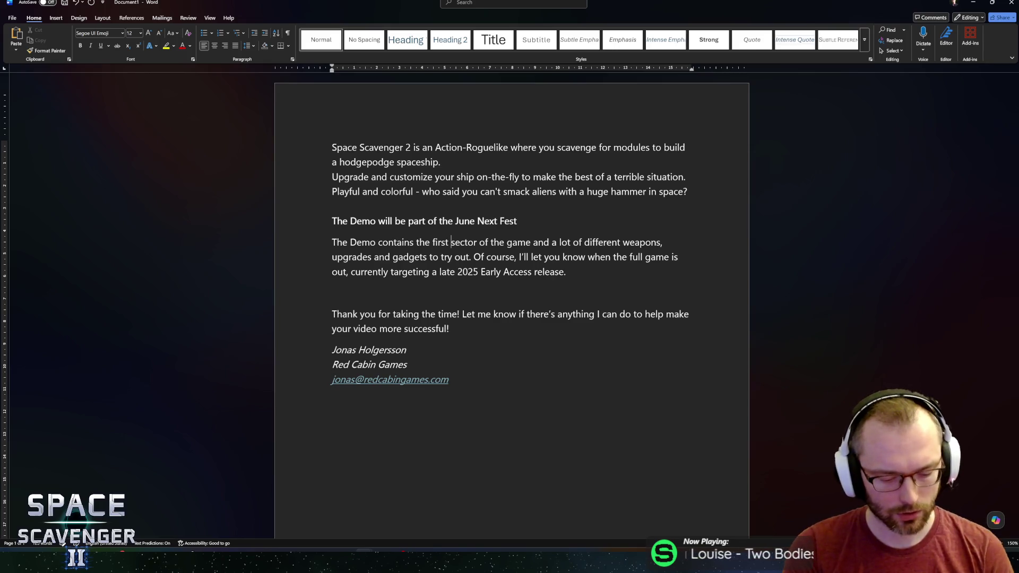
Change the demo content to 'two sectors' and add 'difficulty modifiers' after gadgets
{"action": "type", "text": "two "}
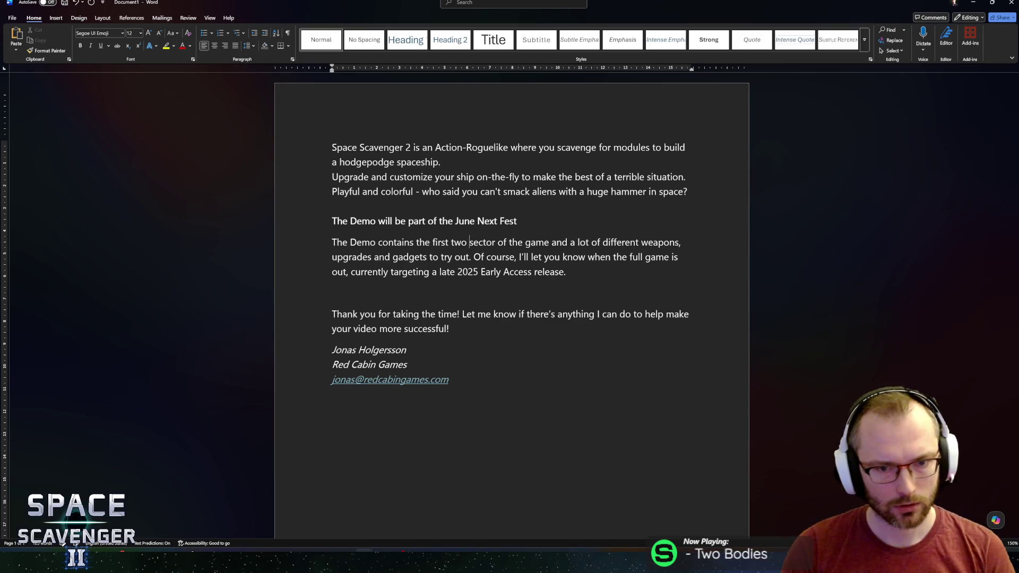
{"action": "type", "text": "sectors"}
{"action": "key", "text": "Delete"}
{"action": "key", "text": "Delete"}
{"action": "key", "text": "Delete"}
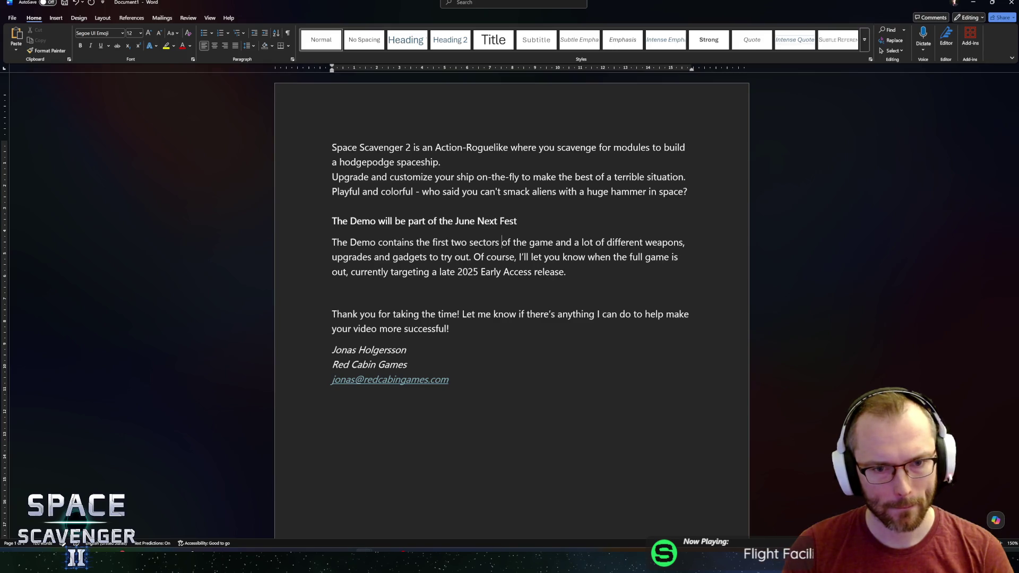
{"action": "left_click", "coordinate": [555, 242]}
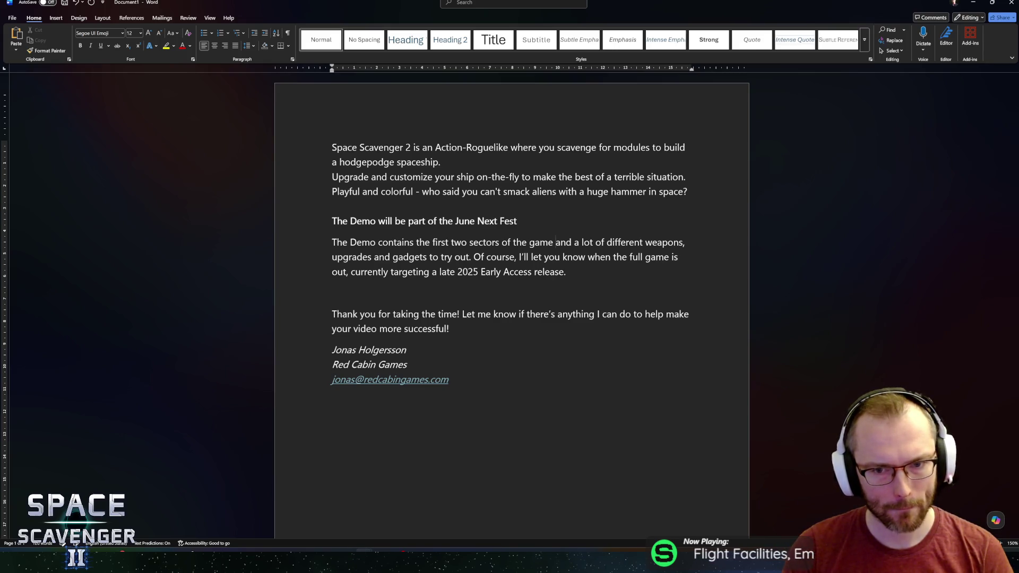
{"action": "key", "text": "ctrl+Right"}
{"action": "key", "text": "ctrl+Right"}
{"action": "key", "text": "ctrl+Right"}
{"action": "key", "text": "End"}
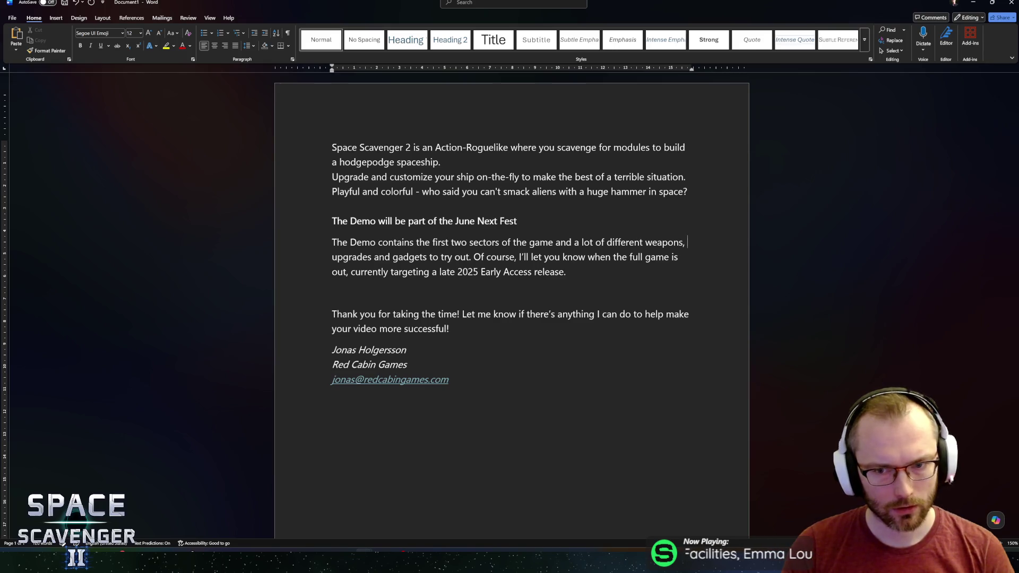
{"action": "key", "text": "Down"}
{"action": "key", "text": "ctrl+Left"}
{"action": "key", "text": "ctrl+Left"}
{"action": "key", "text": "ctrl+shift+Right"}
{"action": "type", "text": ","}
{"action": "key", "text": "ctrl+Right"}
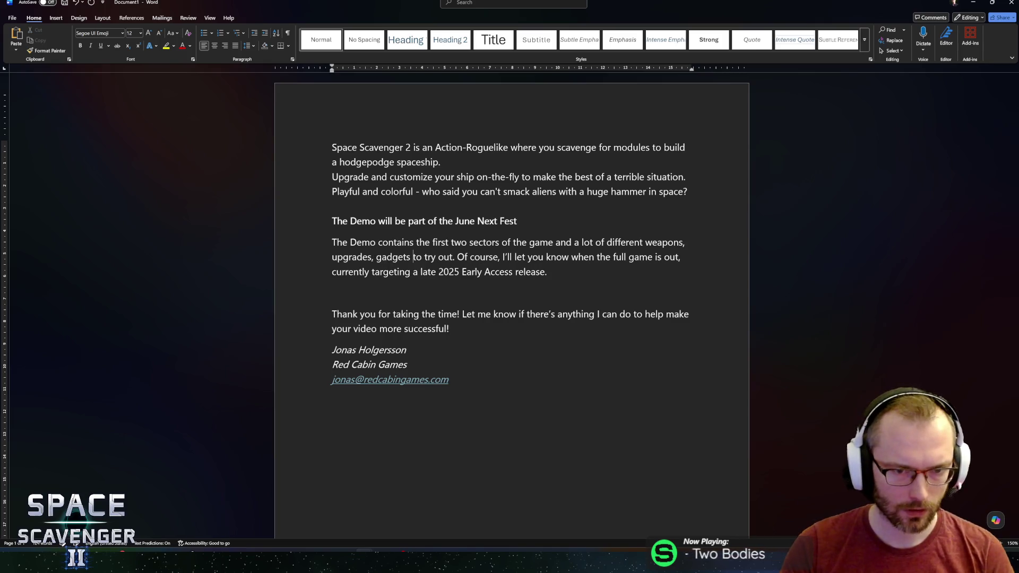
{"action": "type", "text": "and difficulty mod"}
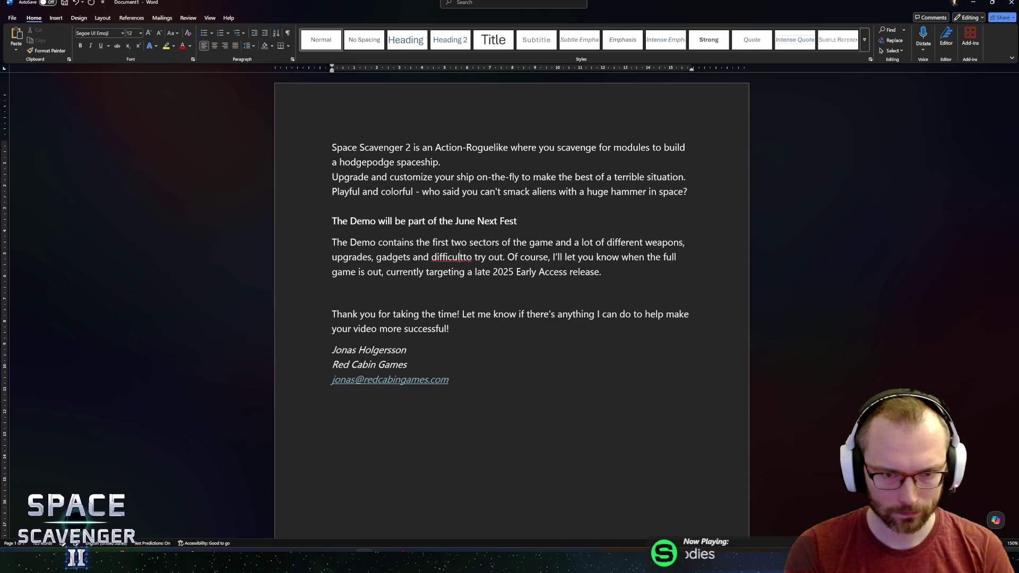
{"action": "type", "text": "ifiers"}
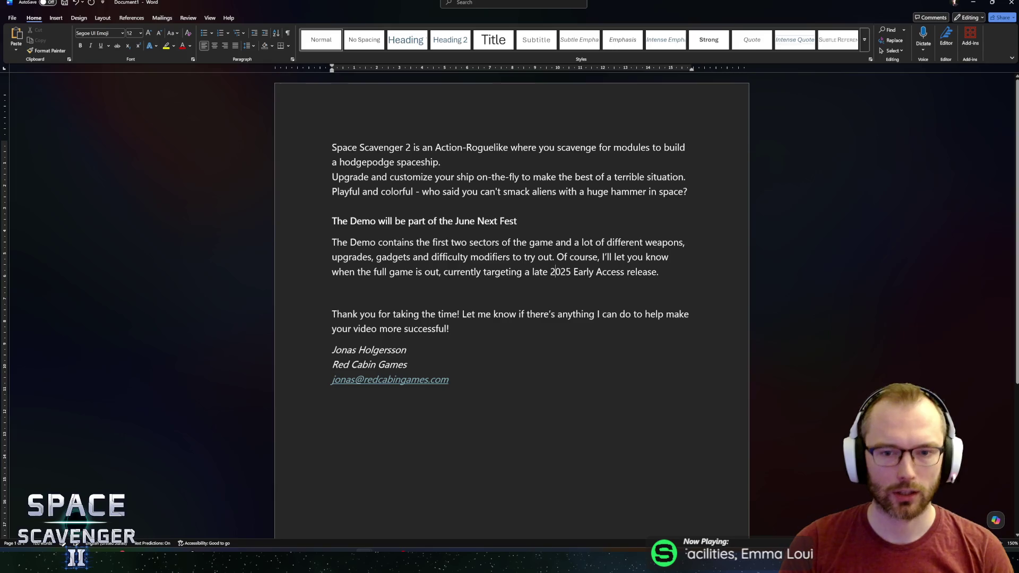
{"action": "key", "text": "ctrl+shift+Right"}
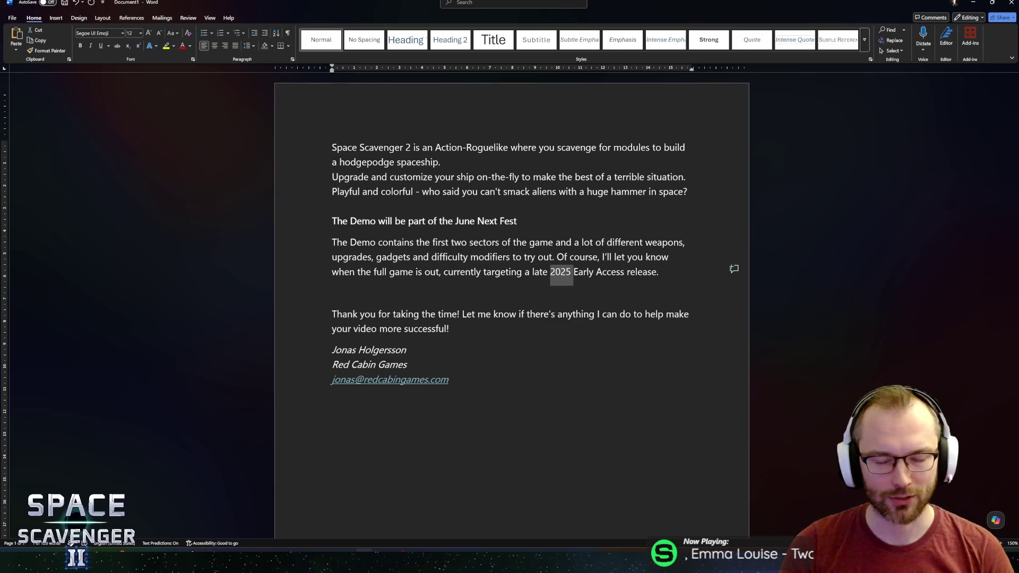
Change the target to 'September 2026 Early Access release!' and remove the blank line before the thanks
{"action": "key", "text": "Left"}
{"action": "key", "text": "shift+End"}
{"action": "key", "text": "shift+Left"}
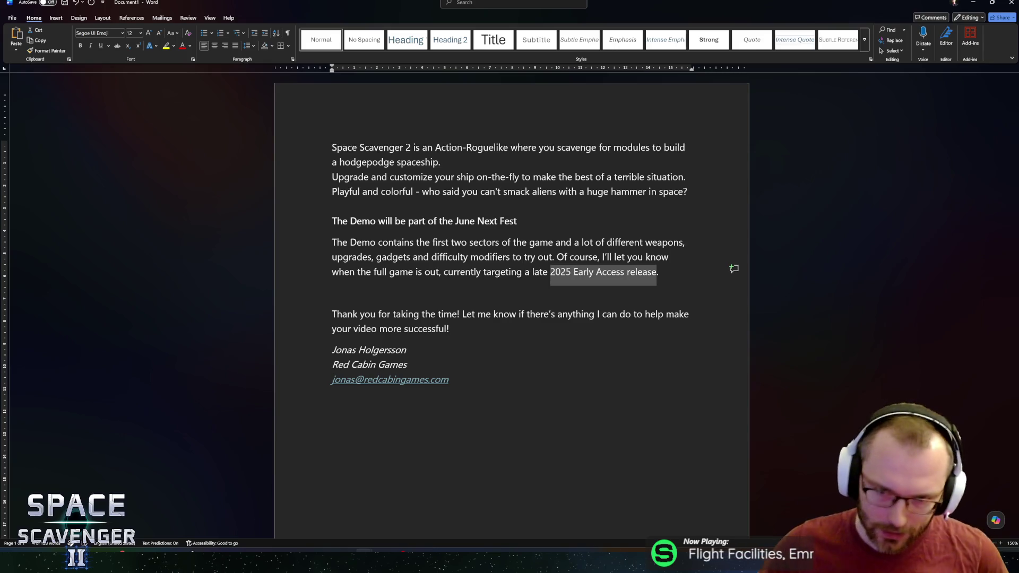
{"action": "key", "text": "BackSpace"}
{"action": "key", "text": "BackSpace"}
{"action": "key", "text": "BackSpace"}
{"action": "key", "text": "Delete"}
{"action": "type", "text": "September"}
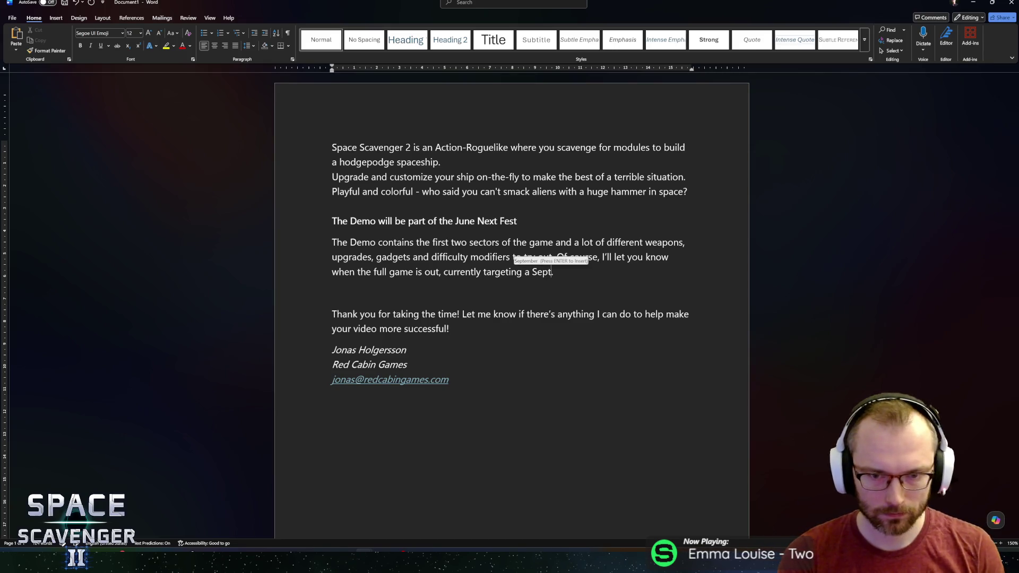
{"action": "type", "text": " 2025"}
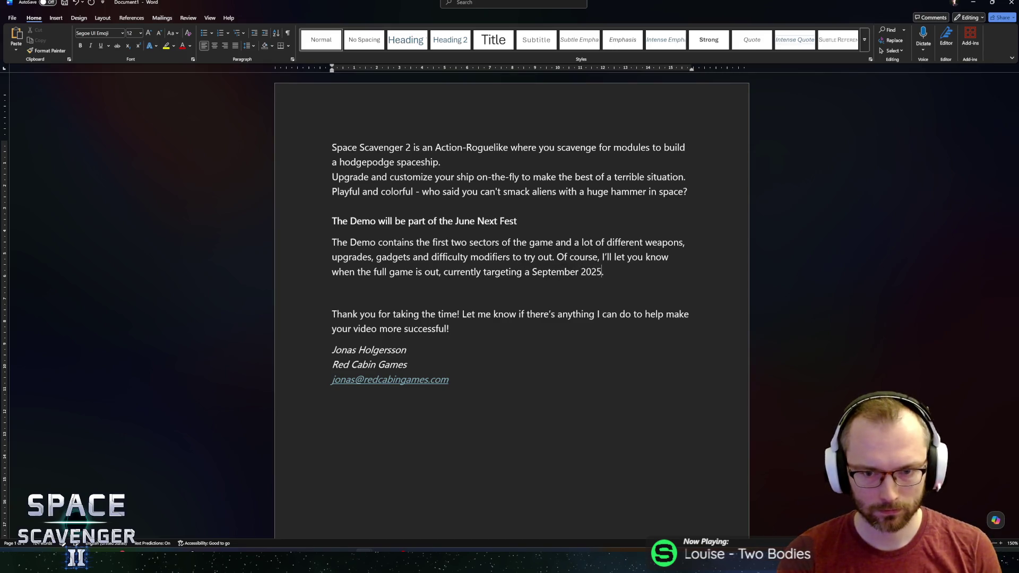
{"action": "type", "text": "Early Access"}
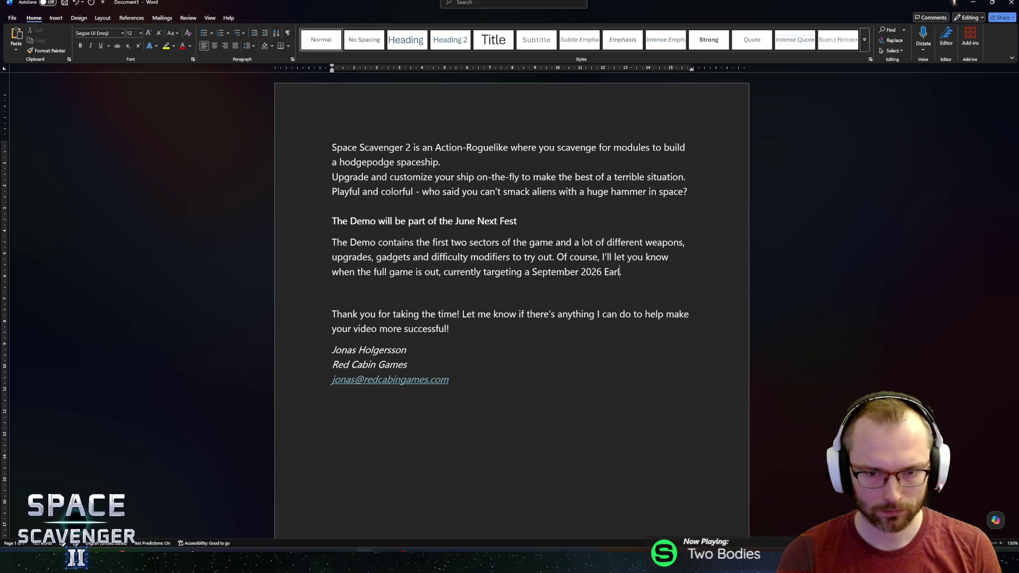
{"action": "type", "text": " release!."}
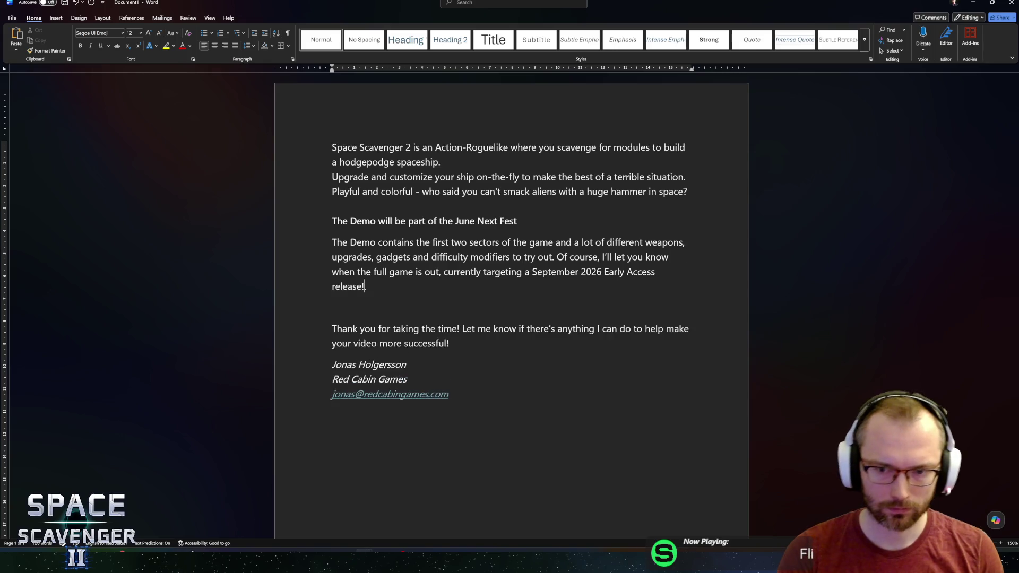
{"action": "key", "text": "Delete"}
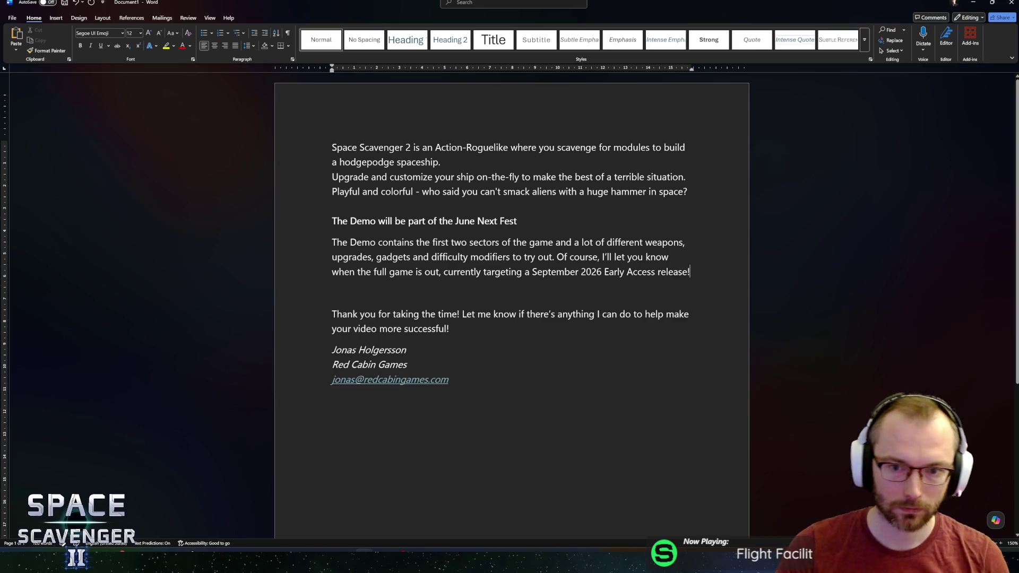
{"action": "key", "text": "BackSpace"}
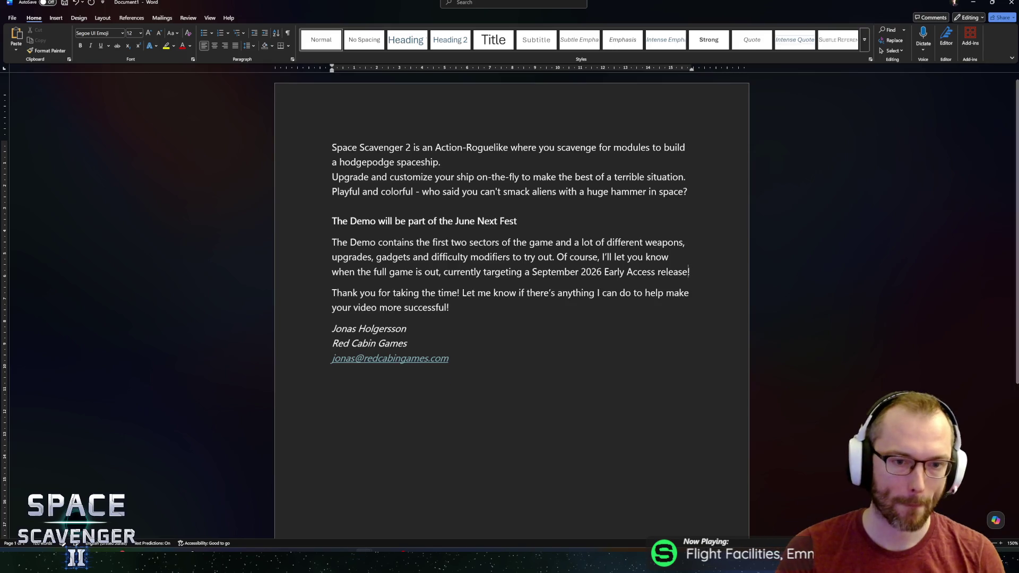
Change 'Roguelike' to 'Roguelite' in the opening sentence
{"action": "left_click", "coordinate": [449, 307]}
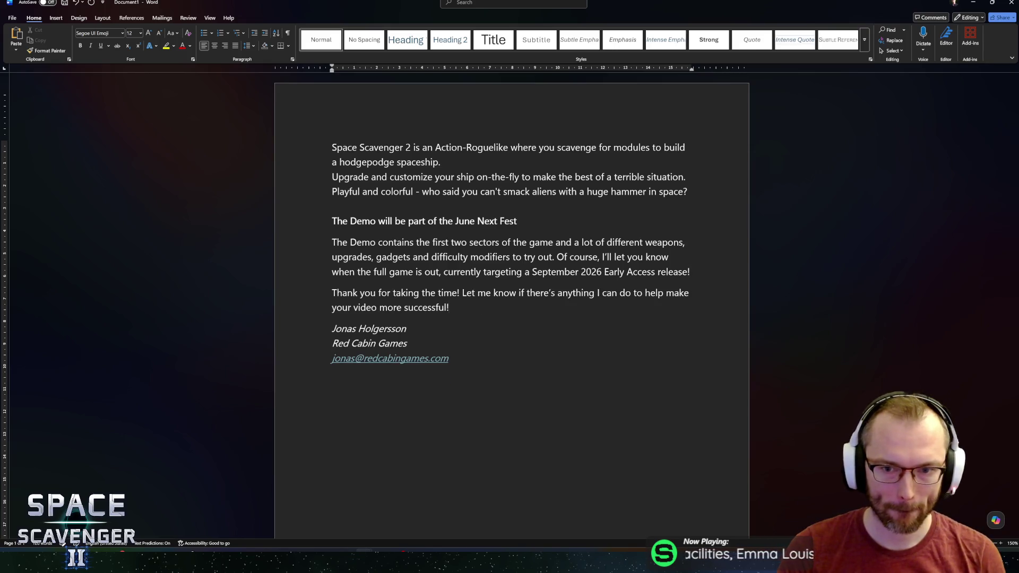
{"action": "left_click", "coordinate": [350, 293]}
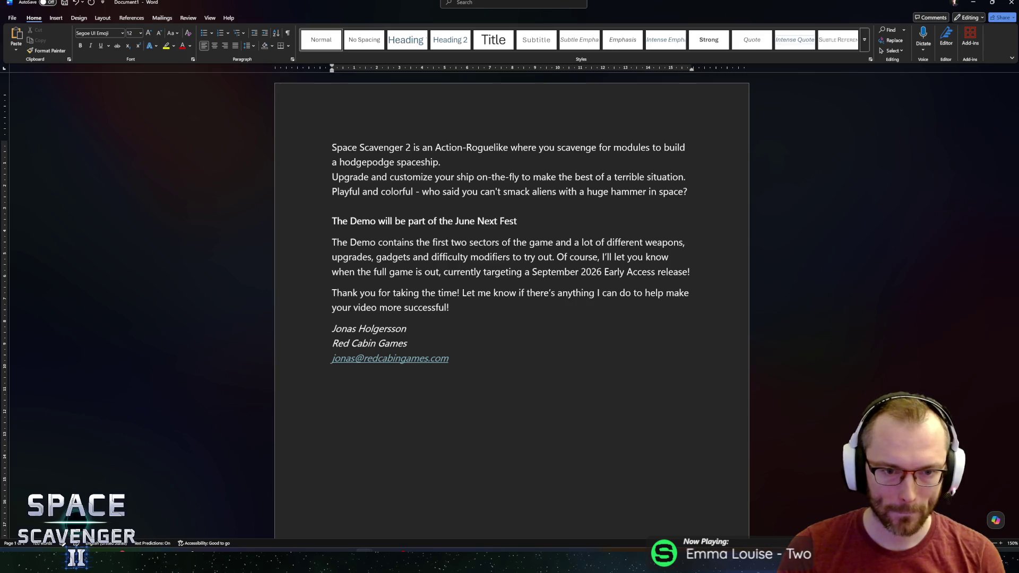
{"action": "left_click", "coordinate": [331, 358]}
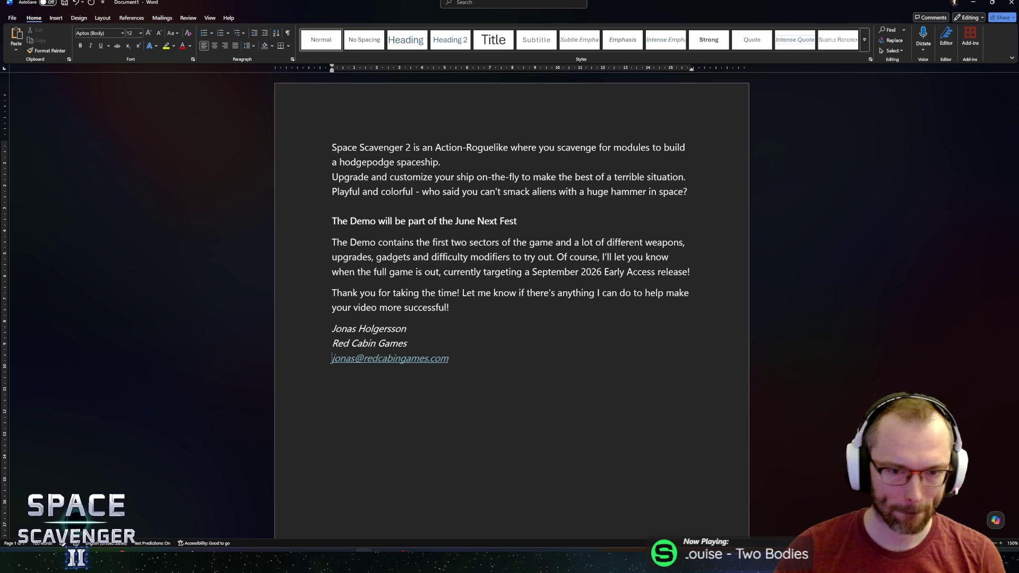
{"action": "left_click", "coordinate": [427, 147]}
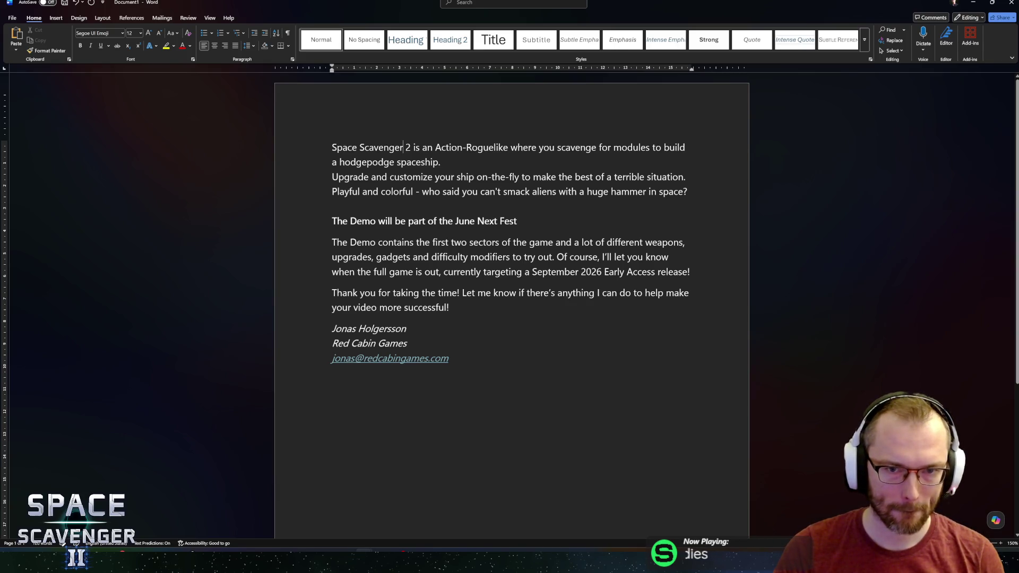
{"action": "key", "text": "BackSpace"}
{"action": "type", "text": "t"}
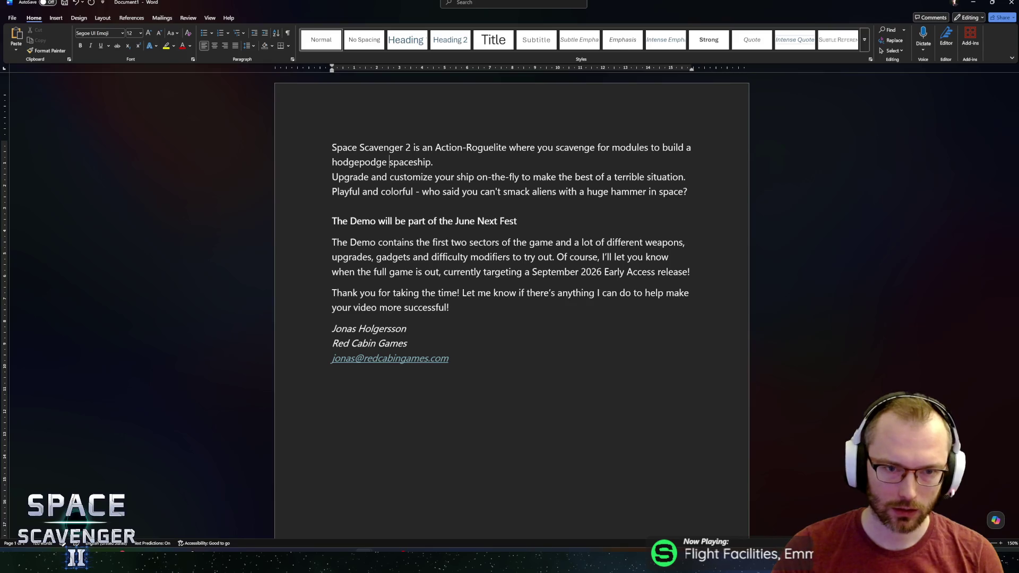
Delete the 'Playful and colorful' sentence from the intro
{"action": "left_click", "coordinate": [435, 177]}
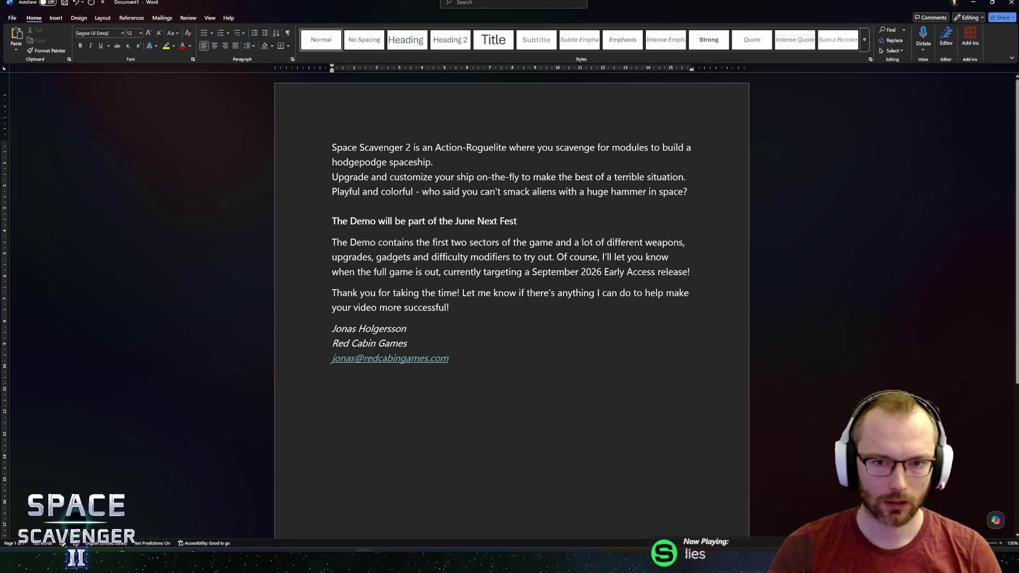
{"action": "triple_click", "coordinate": [484, 192]}
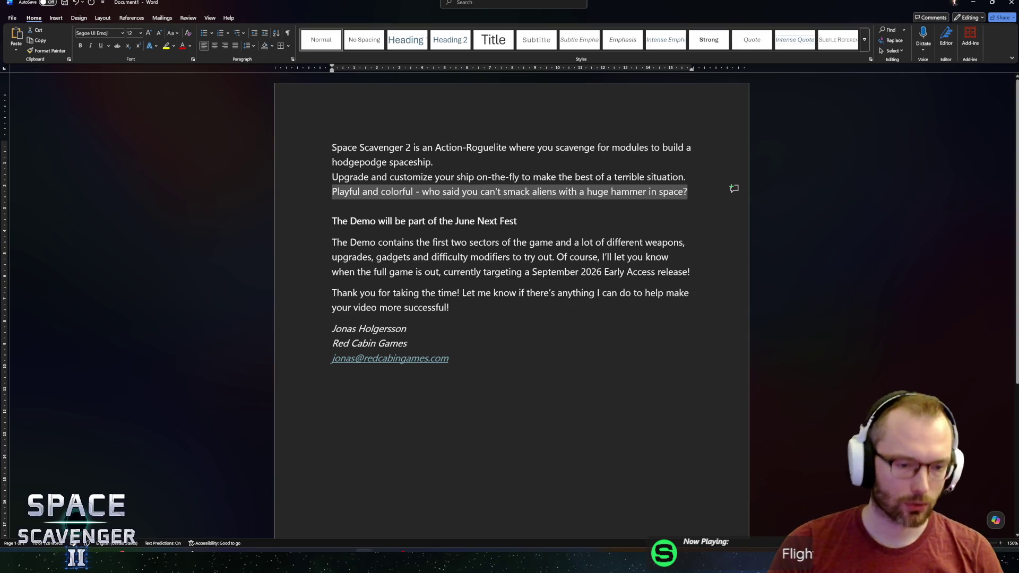
{"action": "key", "text": "BackSpace"}
{"action": "key", "text": "BackSpace"}
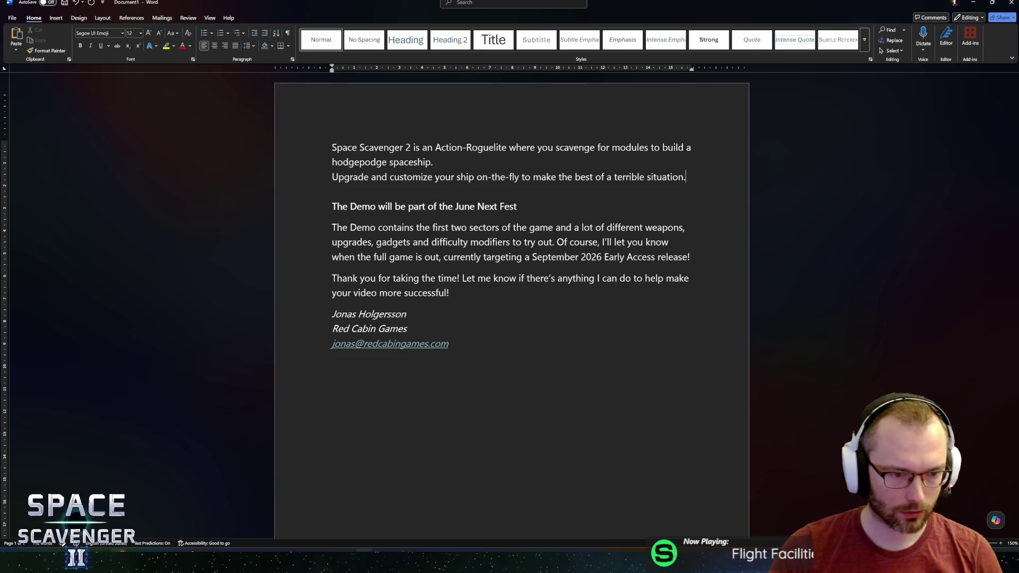
{"action": "mouse_move", "coordinate": [56, 495]}
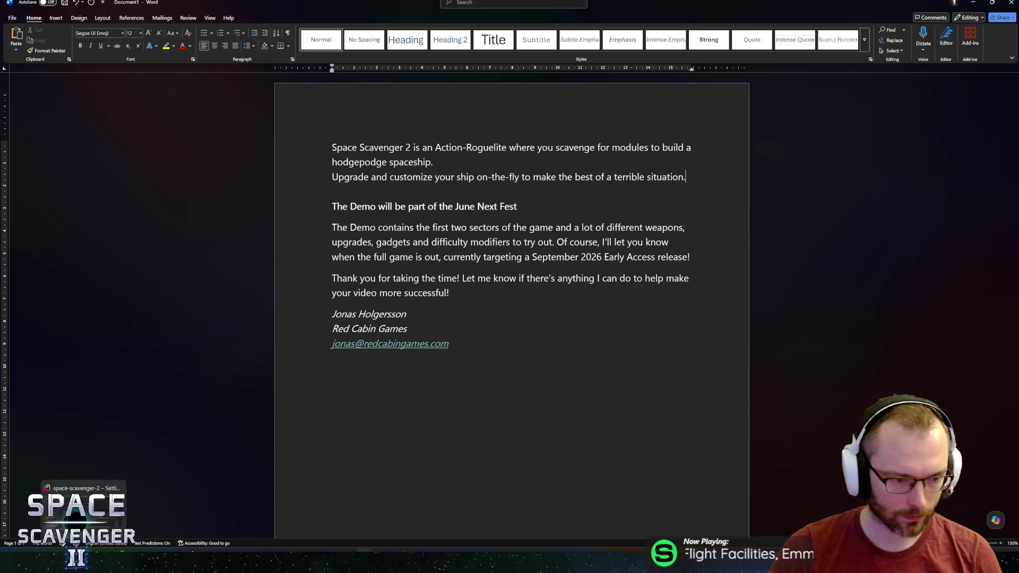
{"action": "mouse_move", "coordinate": [160, 524]}
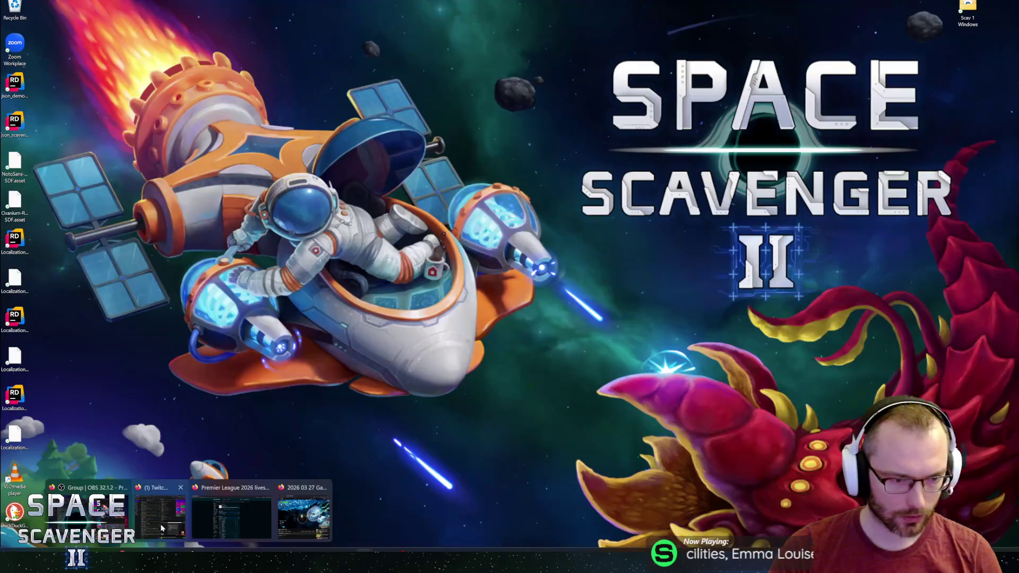
{"action": "left_click", "coordinate": [228, 520]}
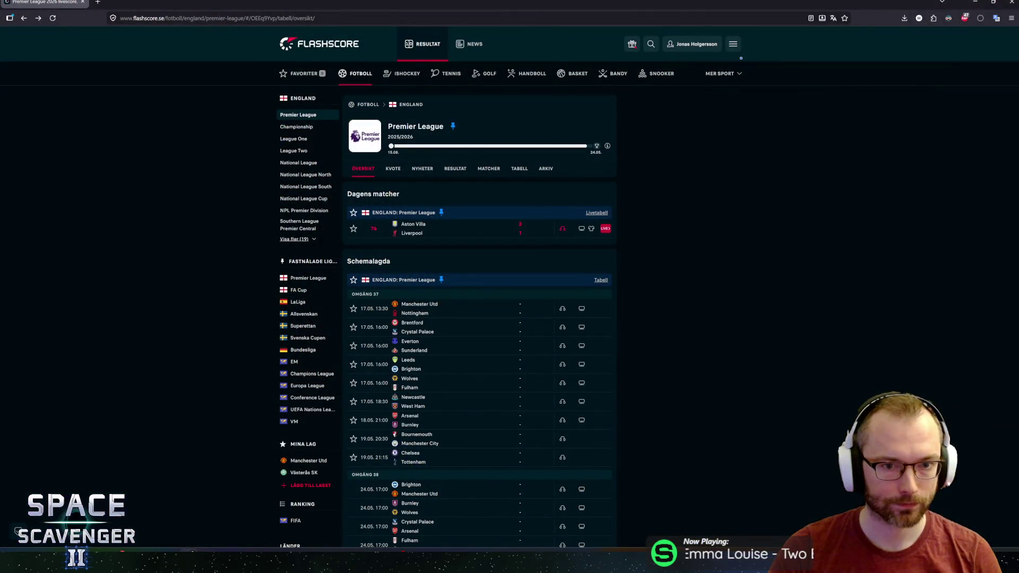
{"action": "key", "text": "alt+Tab"}
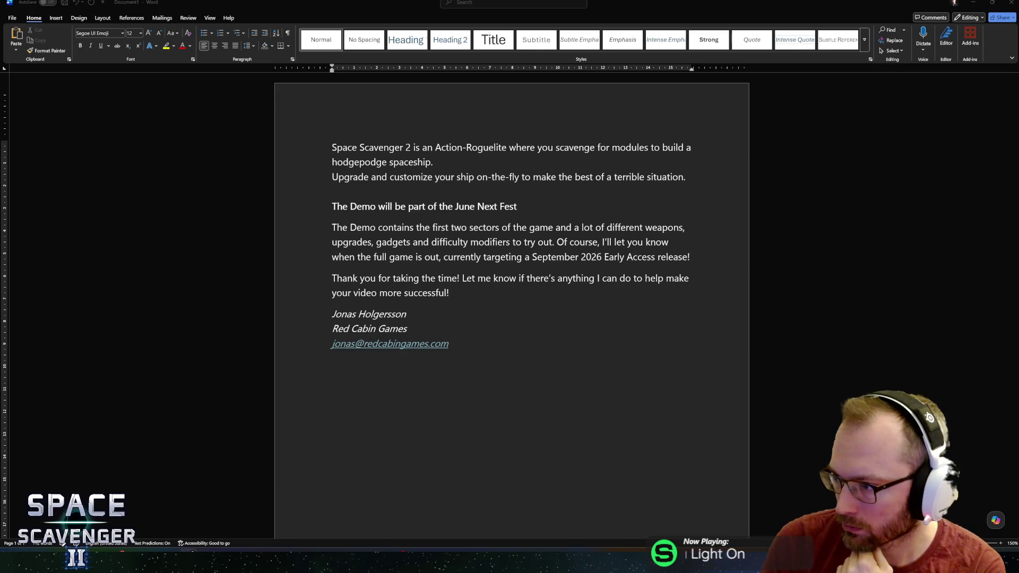
{"action": "left_click", "coordinate": [686, 177]}
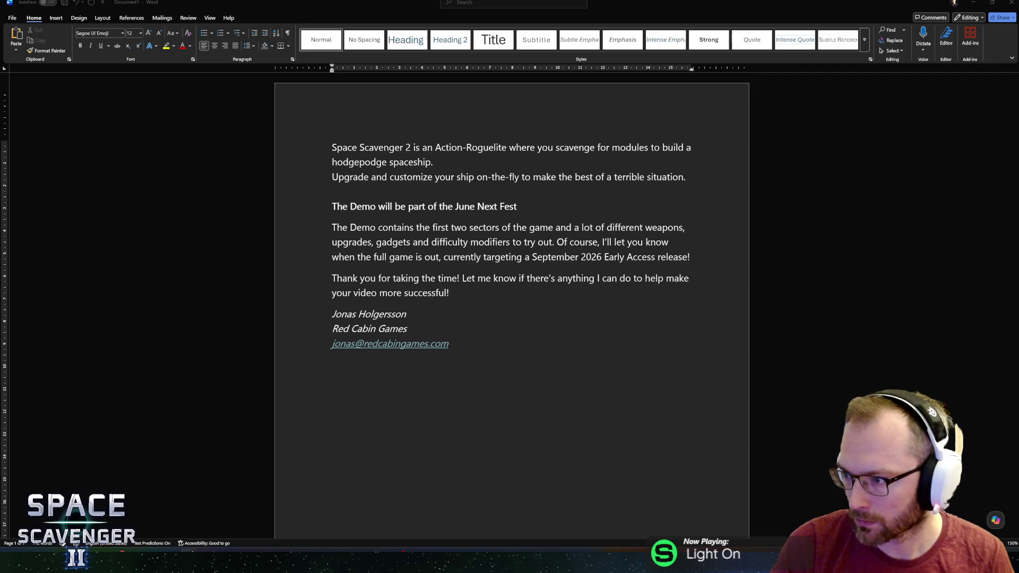
{"action": "left_click", "coordinate": [687, 176]}
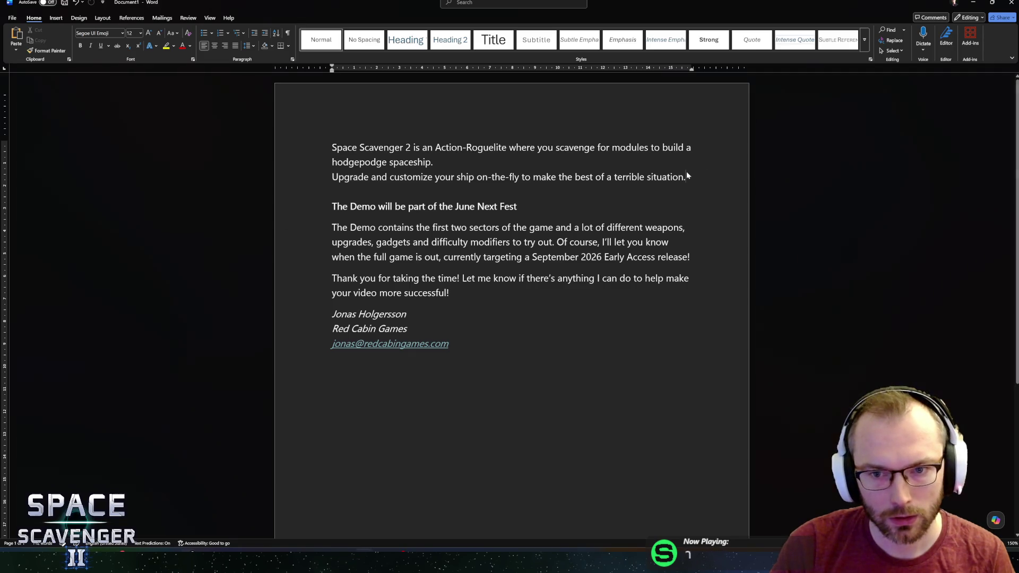
Paste the fast-paced twin-stick pitch paragraph below the Upgrade and customize line
{"action": "key", "text": "shift+Up"}
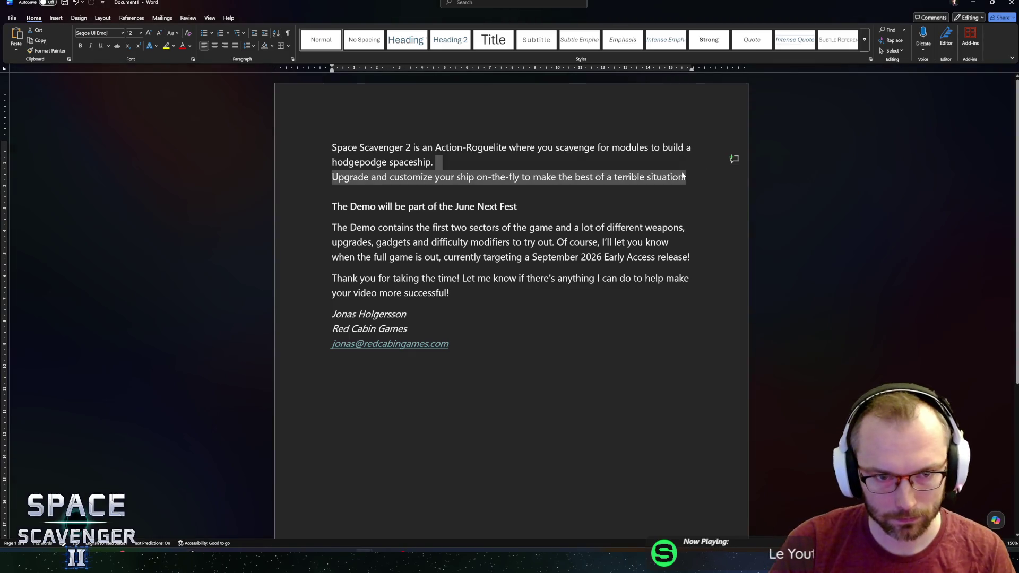
{"action": "type", "text": "A fast-paced twin stick action roguelite packed with immersive environments, powerful weapons, and threatening alien enemies. Scavenge parts and materials to customize your ship and find amazing synergies to complete the Voidborn trials!"}
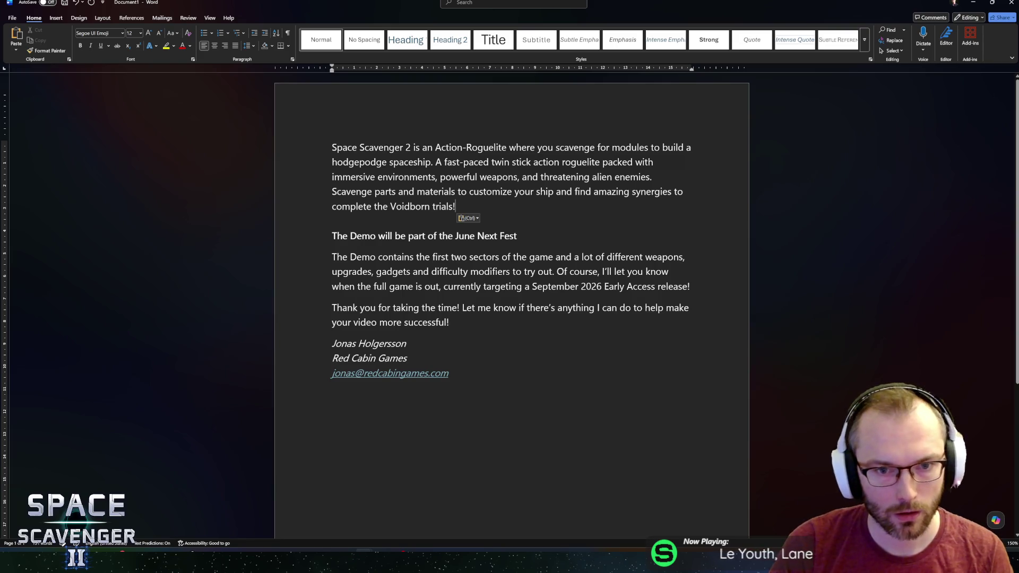
{"action": "left_click", "coordinate": [433, 147]}
{"action": "key", "text": "ctrl+z"}
{"action": "key", "text": "ctrl+z"}
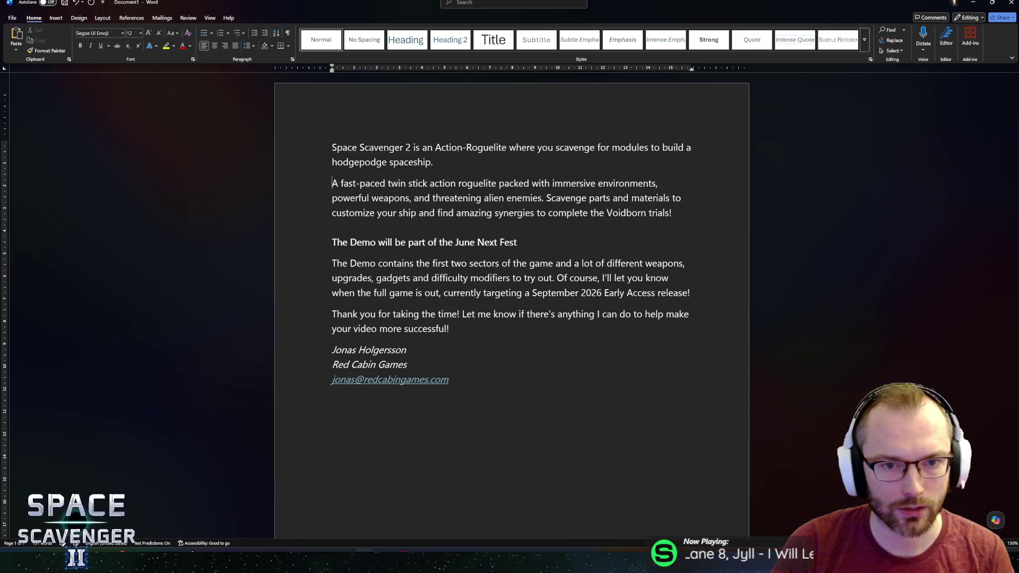
{"action": "key", "text": "Right"}
{"action": "key", "text": "Return"}
{"action": "key", "text": "Return"}
{"action": "type", "text": "A fast-paced twin stick action roguelite packed with immersive environments, powerful weapons, and threatening alien enemies. Scavenge parts and materials to customize your ship and find amazing synergies to complete the Voidborn trials!"}
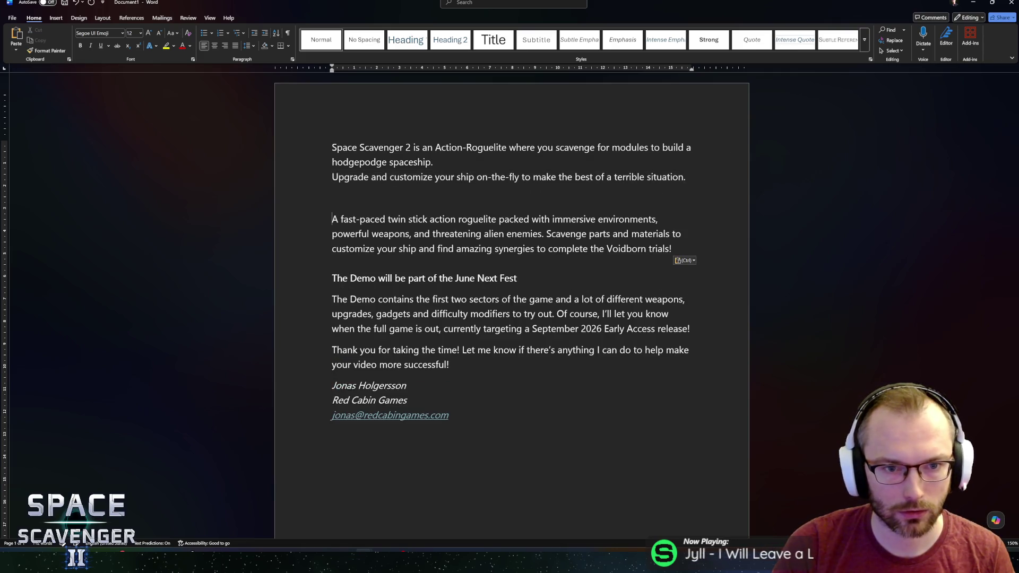
Reword the opening line to call the game 'a fast-paced twin-stick Action-Roguelite'
{"action": "left_click", "coordinate": [333, 219]}
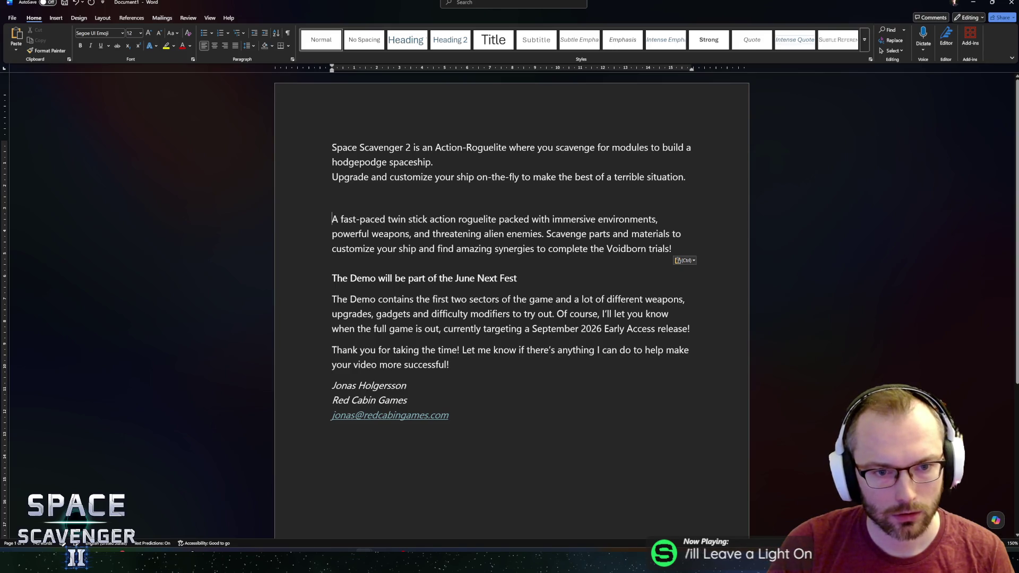
{"action": "key", "text": "BackSpace"}
{"action": "type", "text": "fast-paced"}
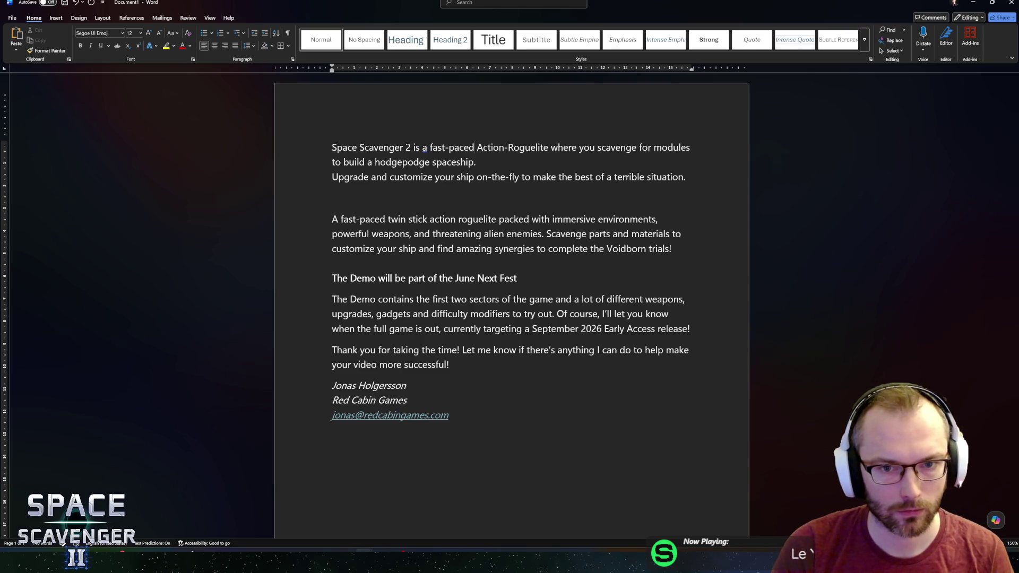
{"action": "type", "text": " twi"}
{"action": "type", "text": "n-st"}
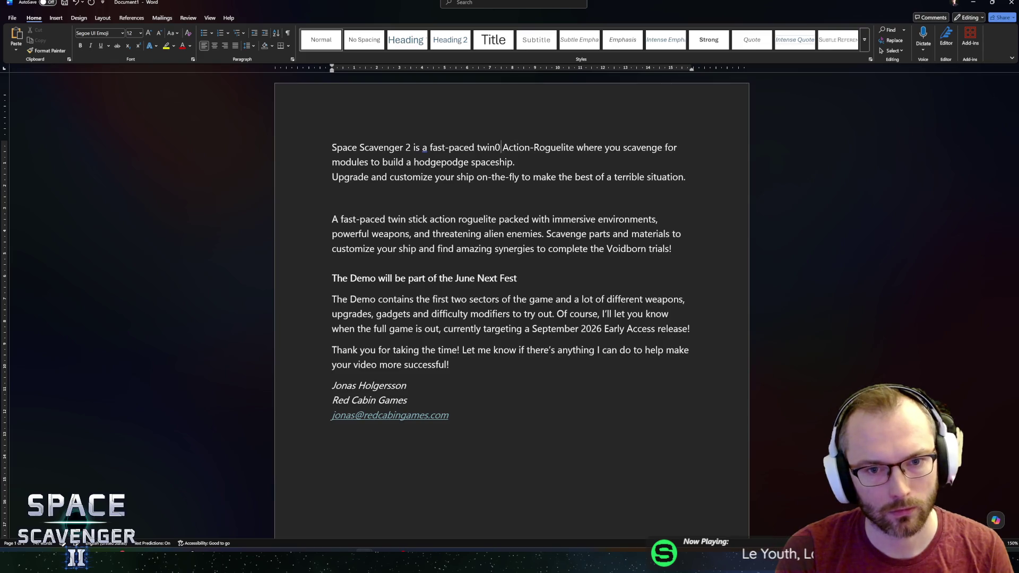
{"action": "type", "text": "ick"}
{"action": "double_click", "coordinate": [525, 147]}
{"action": "type", "text": "action"}
{"action": "key", "text": "Right"}
{"action": "key", "text": "shift+Right"}
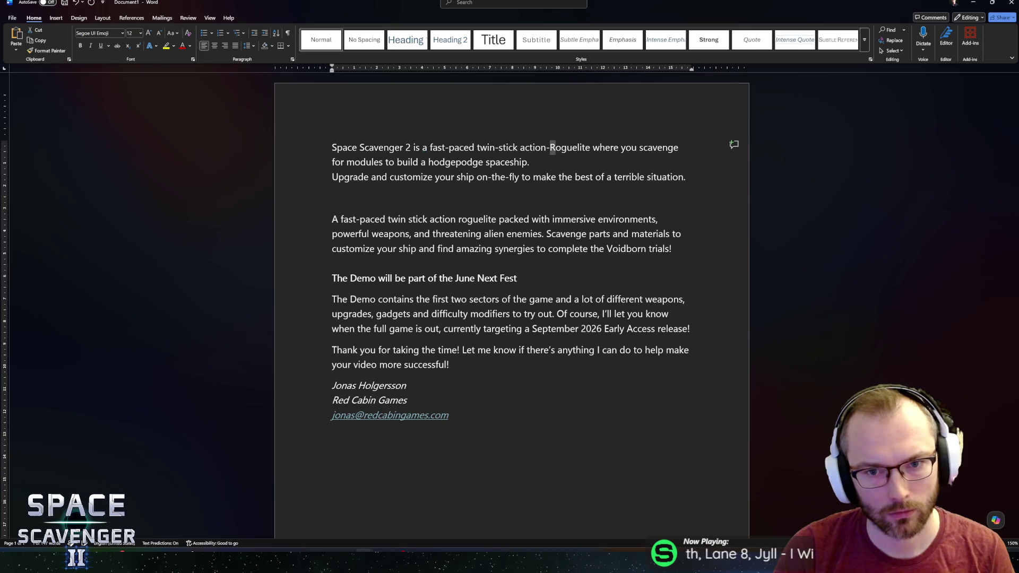
{"action": "type", "text": "r"}
{"action": "key", "text": "ctrl+z"}
{"action": "key", "text": "ctrl+z"}
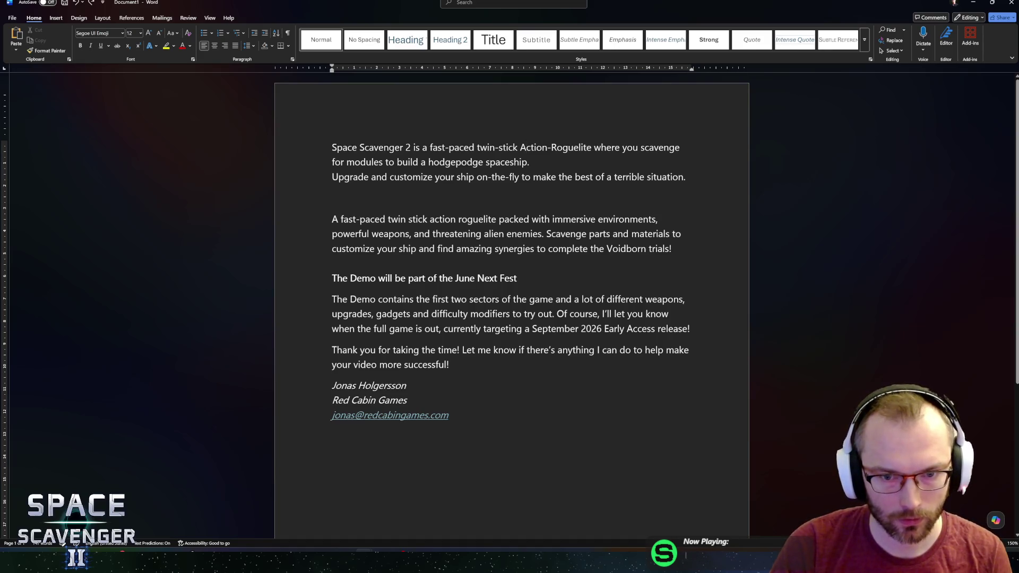
Move the immersive environments and enemies phrase to just after 'Action-Roguelite'
{"action": "left_click_drag", "start_coordinate": [499, 220], "coordinate": [545, 233]}
{"action": "key", "text": "ctrl+c"}
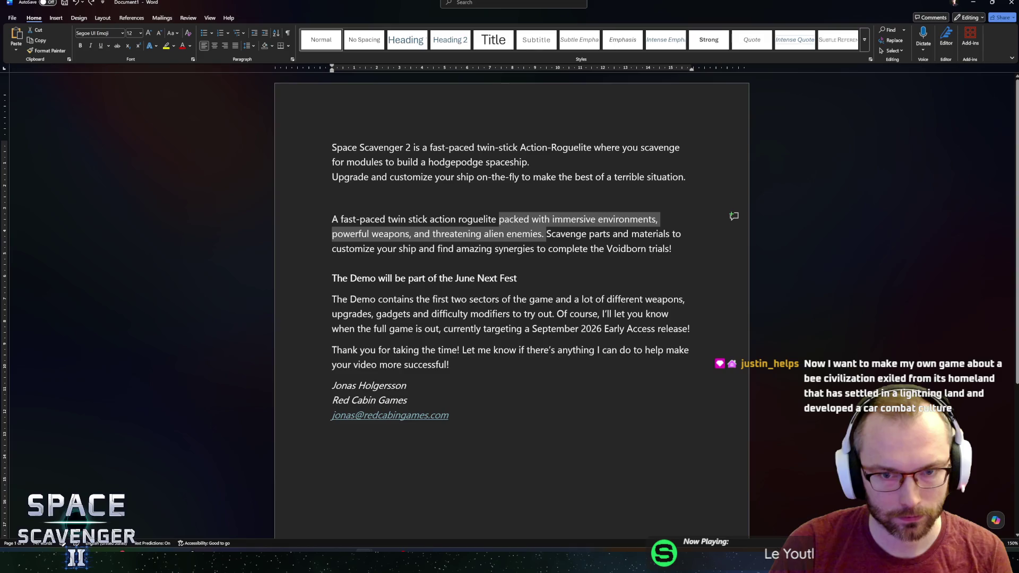
{"action": "left_click", "coordinate": [592, 148]}
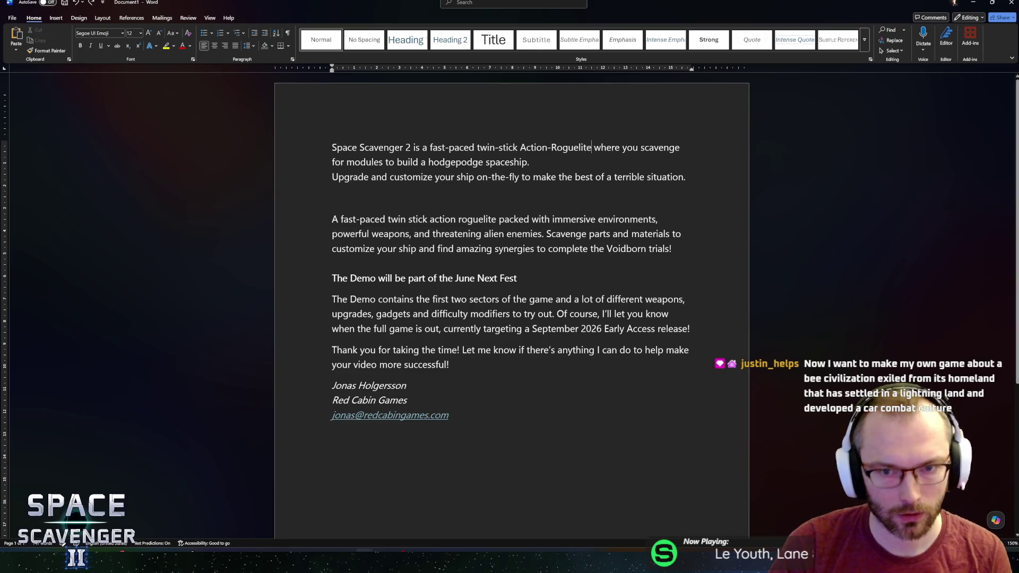
{"action": "key", "text": "ctrl+shift+Down"}
{"action": "key", "text": "ctrl+v"}
{"action": "key", "text": "ctrl+z"}
{"action": "key", "text": "ctrl+z"}
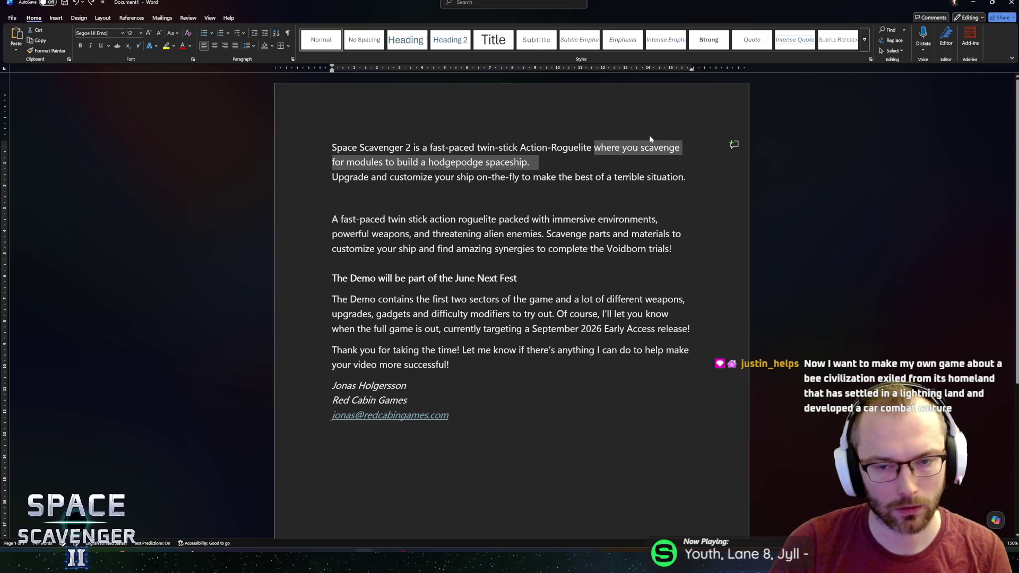
{"action": "key", "text": "BackSpace"}
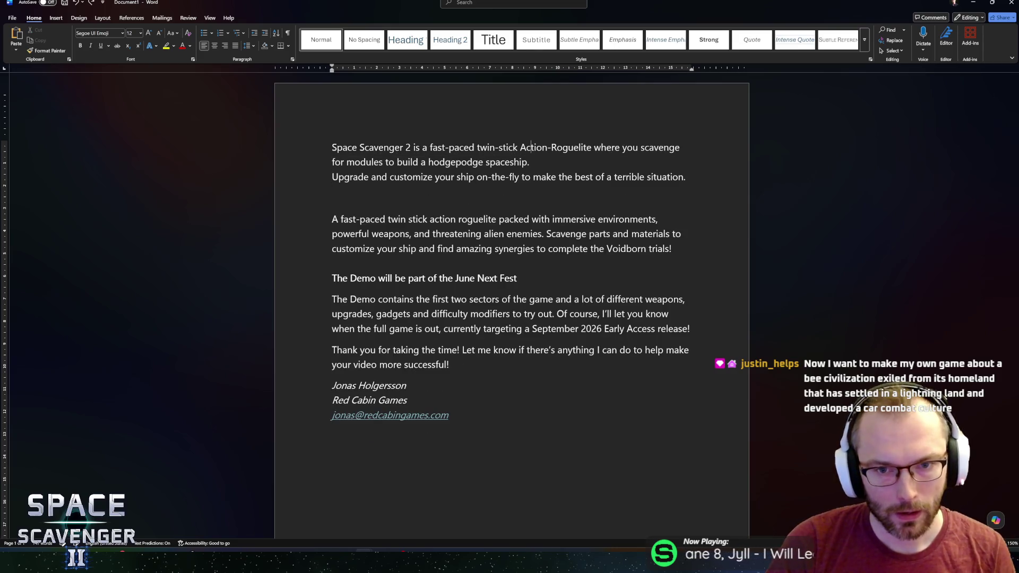
{"action": "key", "text": "ctrl+v"}
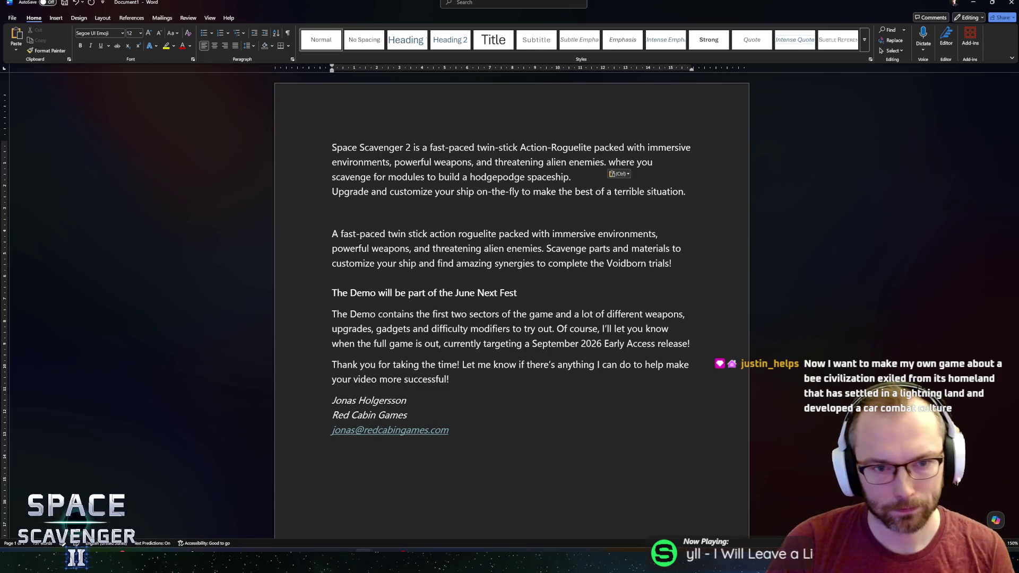
{"action": "key", "text": "Return"}
{"action": "key", "text": "Return"}
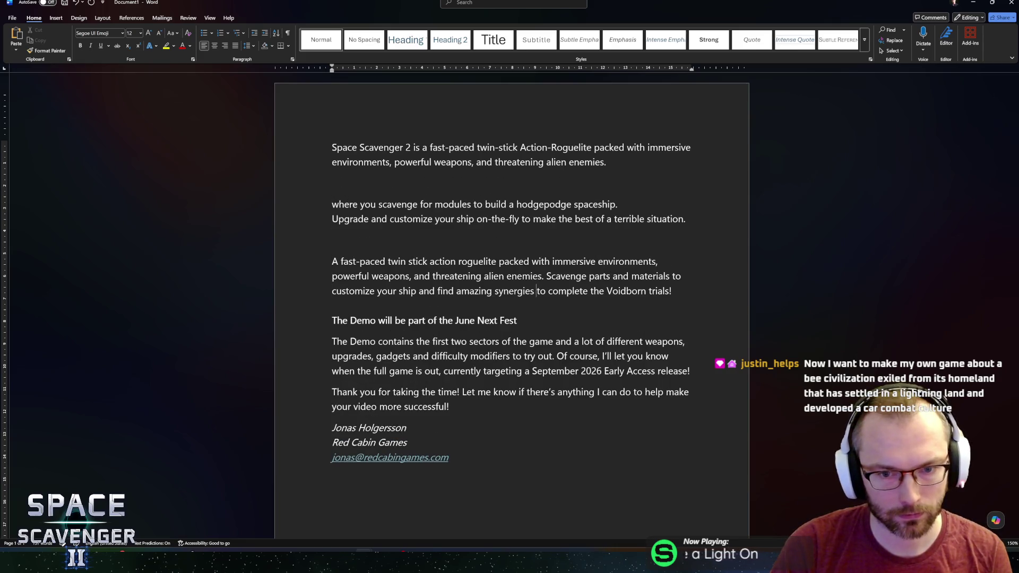
Add the scavenging-parts sentence ending 'synergies!' to the opening paragraph and delete the old pitch lines
{"action": "mouse_move", "coordinate": [546, 276]}
{"action": "left_mouse_down"}
{"action": "mouse_move", "coordinate": [548, 291]}
{"action": "mouse_move", "coordinate": [534, 290]}
{"action": "left_mouse_up"}
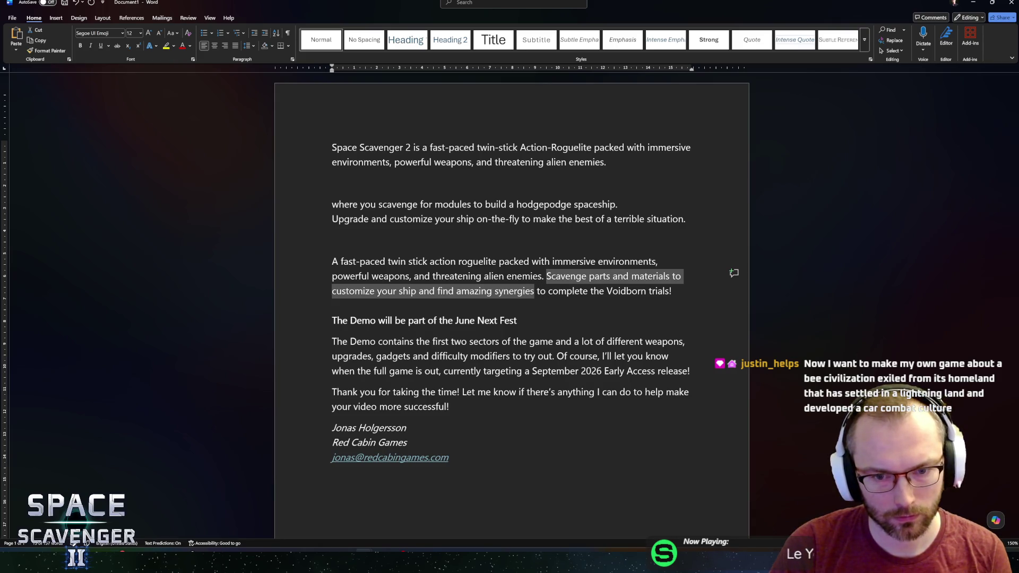
{"action": "key", "text": "ctrl+c"}
{"action": "left_click", "coordinate": [607, 162]}
{"action": "key", "text": "ctrl+v"}
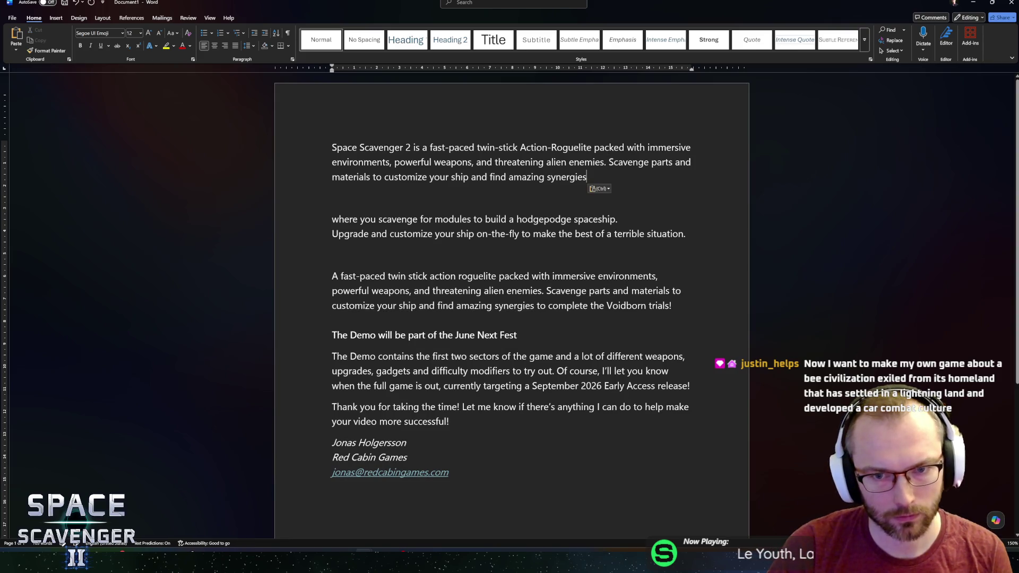
{"action": "type", "text": "!"}
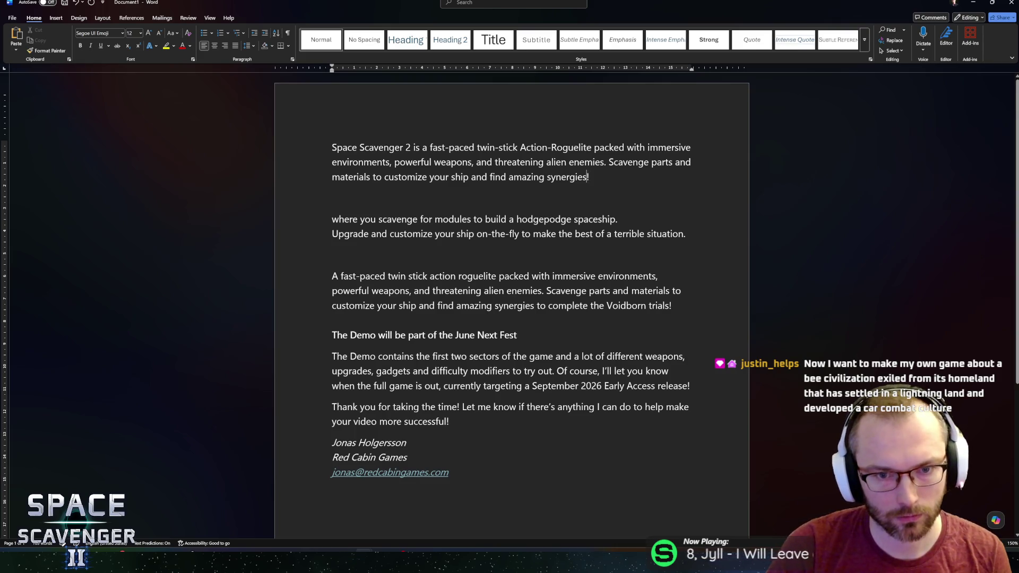
{"action": "type", "text": " with a hio"}
{"action": "key", "text": "BackSpace"}
{"action": "key", "text": "BackSpace"}
{"action": "type", "text": "odgepod"}
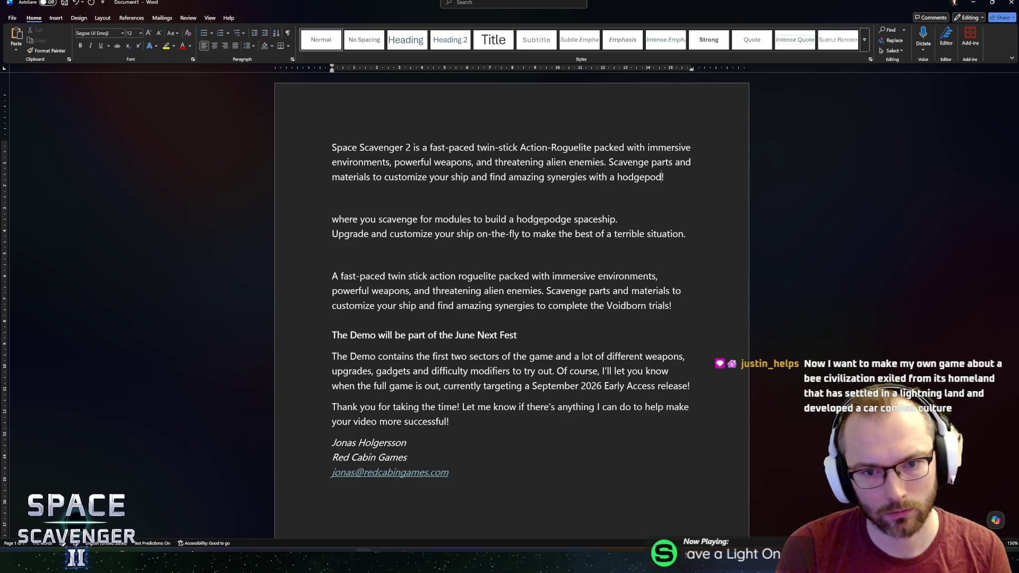
{"action": "type", "text": "ge"}
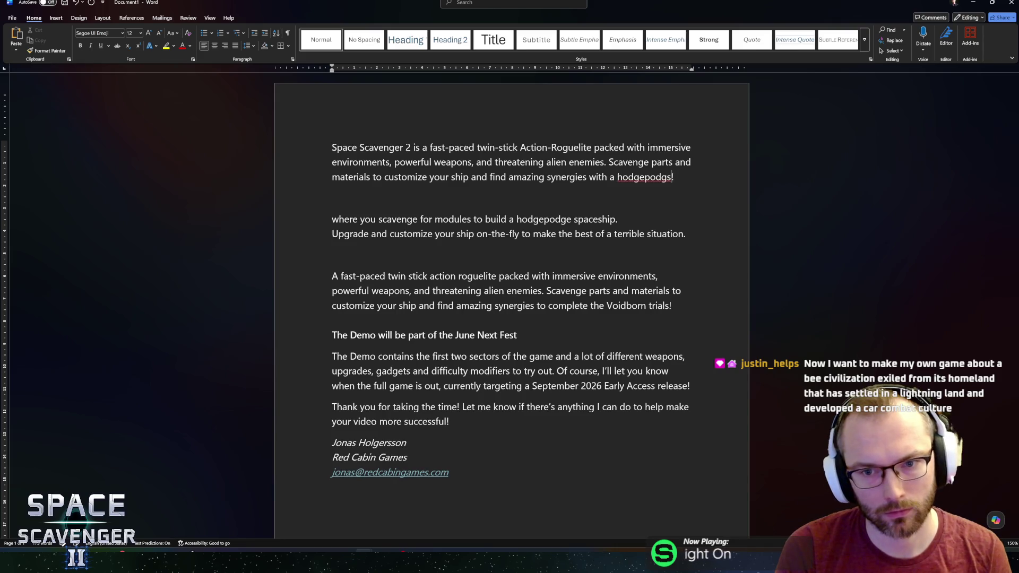
{"action": "type", "text": " spaceship"}
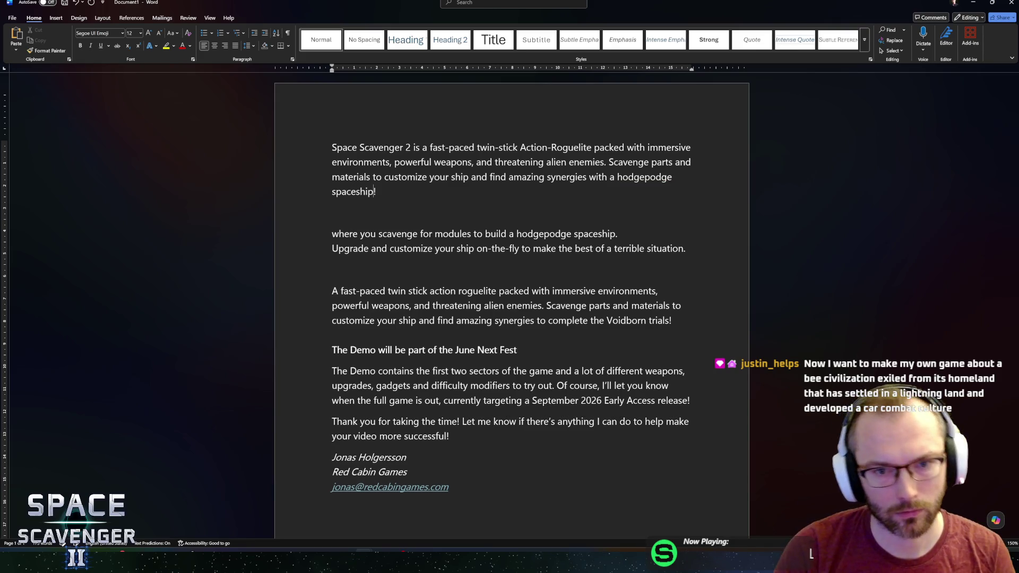
{"action": "key", "text": "ctrl+shift+Left"}
{"action": "key", "text": "ctrl+shift+Left"}
{"action": "key", "text": "ctrl+shift+Left"}
{"action": "key", "text": "BackSpace"}
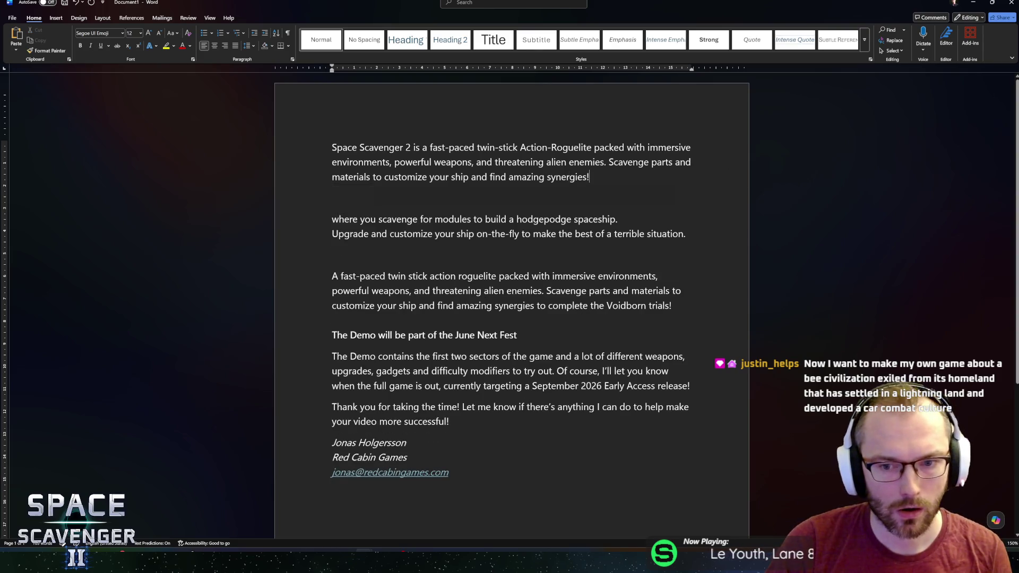
{"action": "left_click_drag", "start_coordinate": [306, 306], "coordinate": [306, 211]}
{"action": "key", "text": "BackSpace"}
{"action": "key", "text": "BackSpace"}
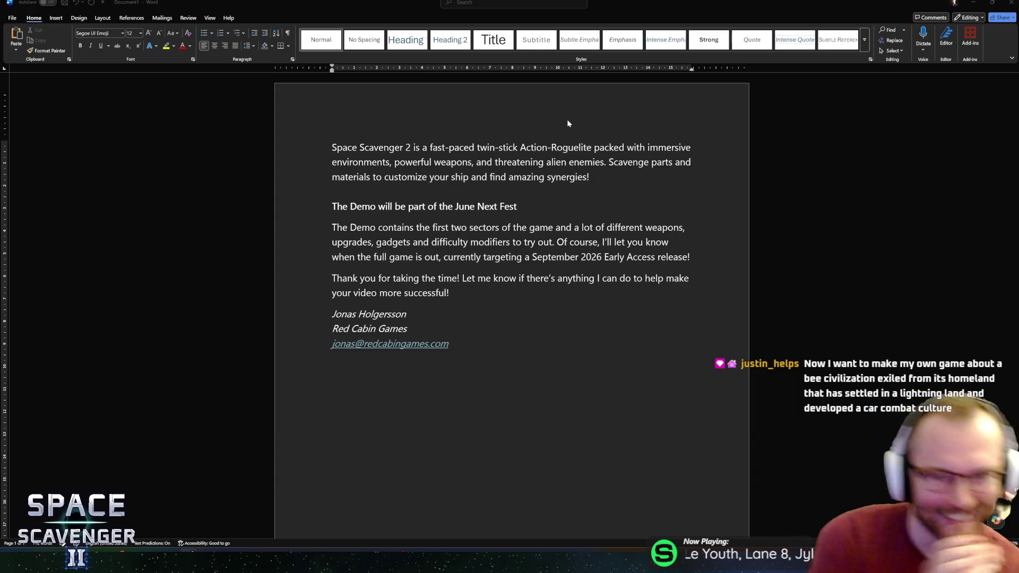
Set the 'The Demo will be part of the June Next Fest' heading to size 14 and end it with '!'
{"action": "left_click", "coordinate": [569, 194]}
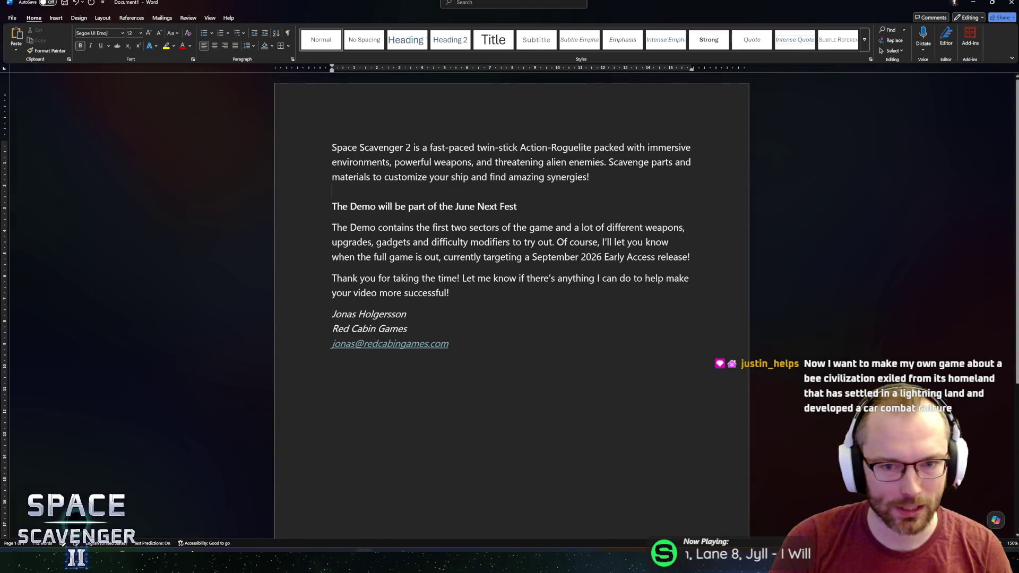
{"action": "key", "text": "shift+Home"}
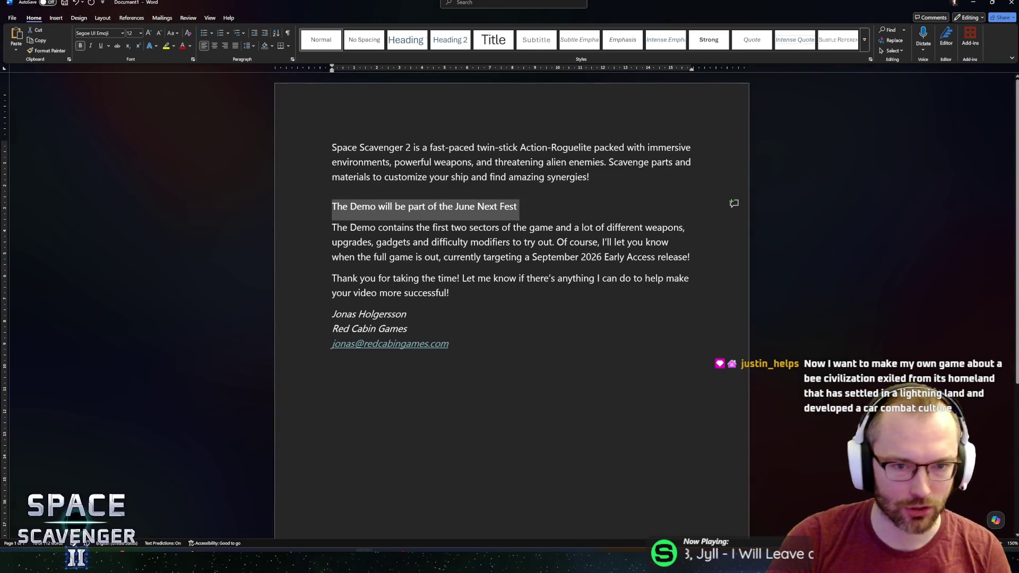
{"action": "left_click", "coordinate": [141, 34]}
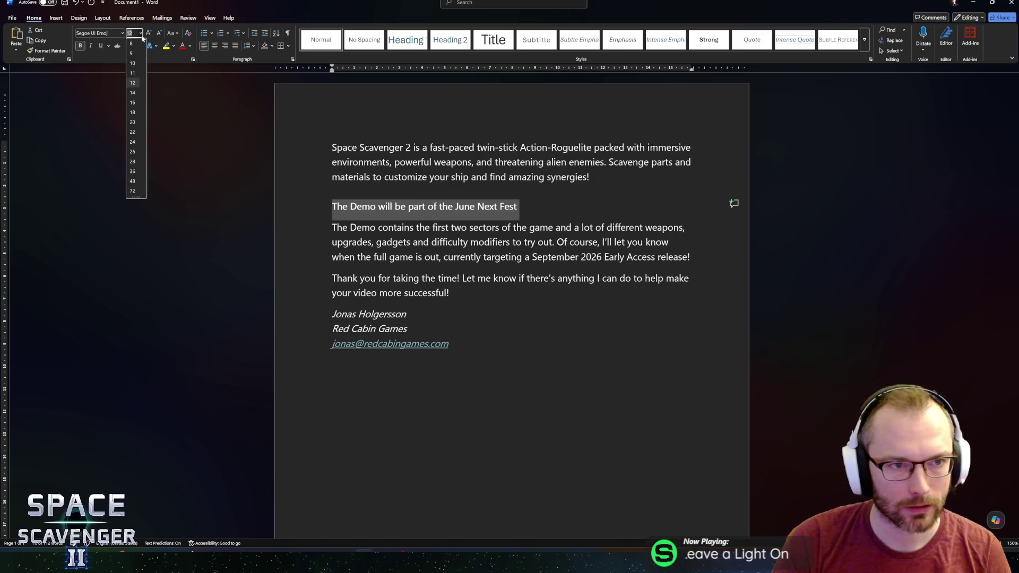
{"action": "left_click", "coordinate": [134, 91]}
{"action": "left_click", "coordinate": [513, 245]}
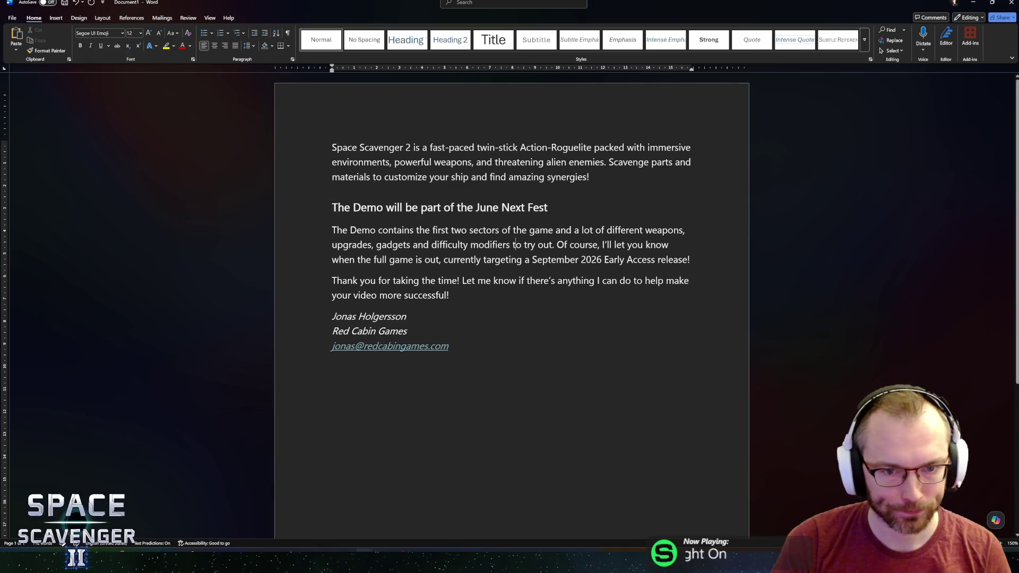
{"action": "left_click", "coordinate": [548, 208]}
{"action": "type", "text": "!"}
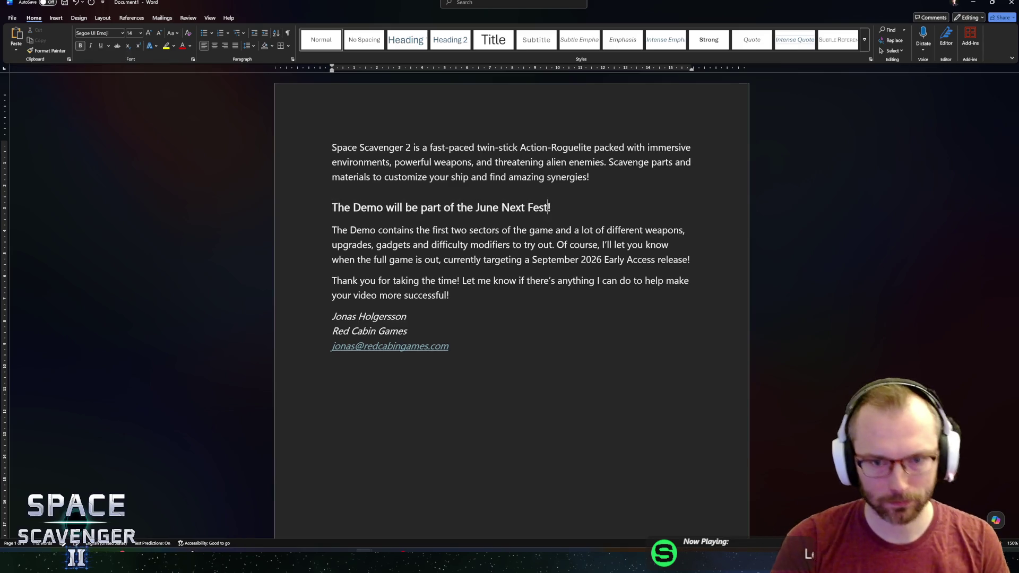
{"action": "left_click", "coordinate": [549, 230]}
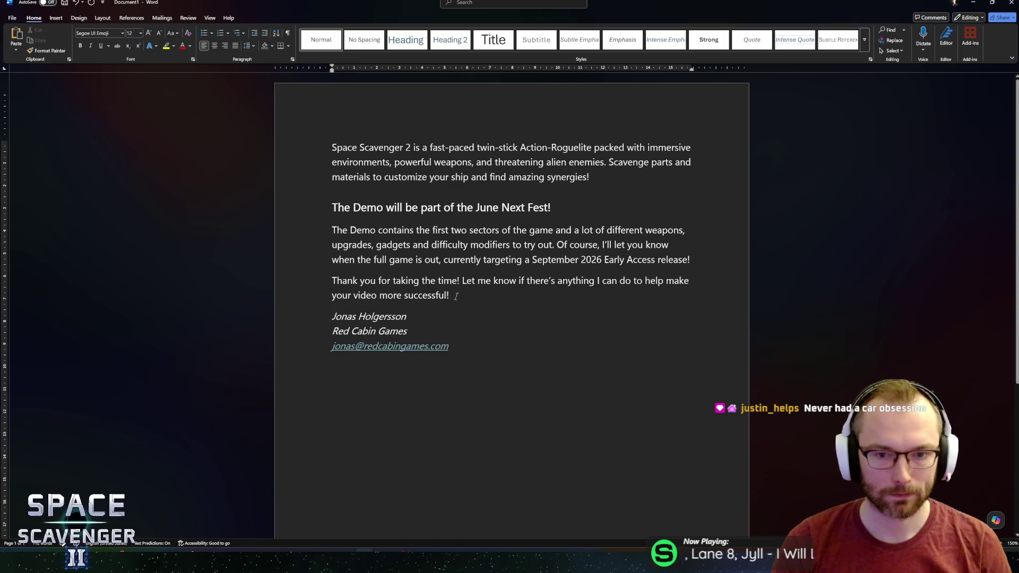
Add a blank line above the thank-you paragraph, then check Email Boilerplate.docx and move it aside
{"action": "left_click", "coordinate": [332, 280]}
{"action": "key", "text": "Return"}
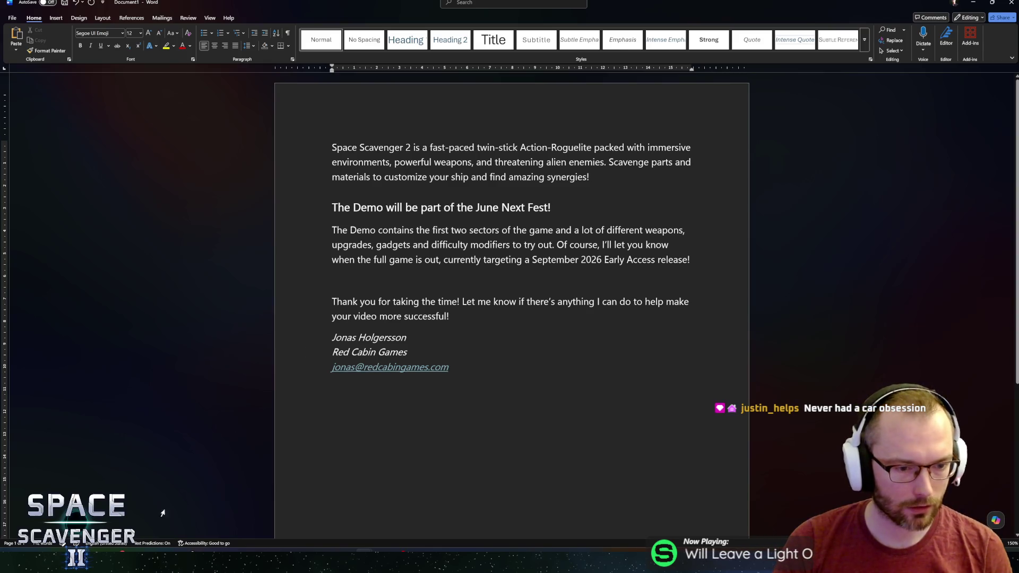
{"action": "mouse_move", "coordinate": [367, 3]}
{"action": "left_mouse_down"}
{"action": "mouse_move", "coordinate": [359, 170]}
{"action": "mouse_move", "coordinate": [382, 186]}
{"action": "mouse_move", "coordinate": [362, 91]}
{"action": "left_mouse_up"}
{"action": "left_click", "coordinate": [297, 40]}
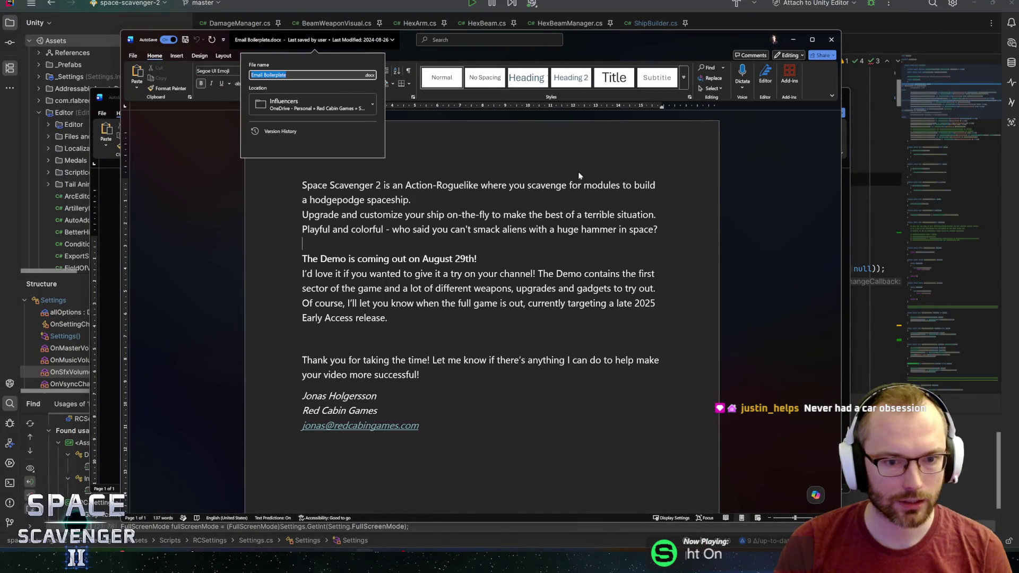
{"action": "key", "text": "Escape"}
{"action": "scroll", "coordinate": [478, 265], "scroll_direction": "down", "scroll_amount": 3}
{"action": "scroll", "coordinate": [478, 265], "scroll_direction": "up", "scroll_amount": 3}
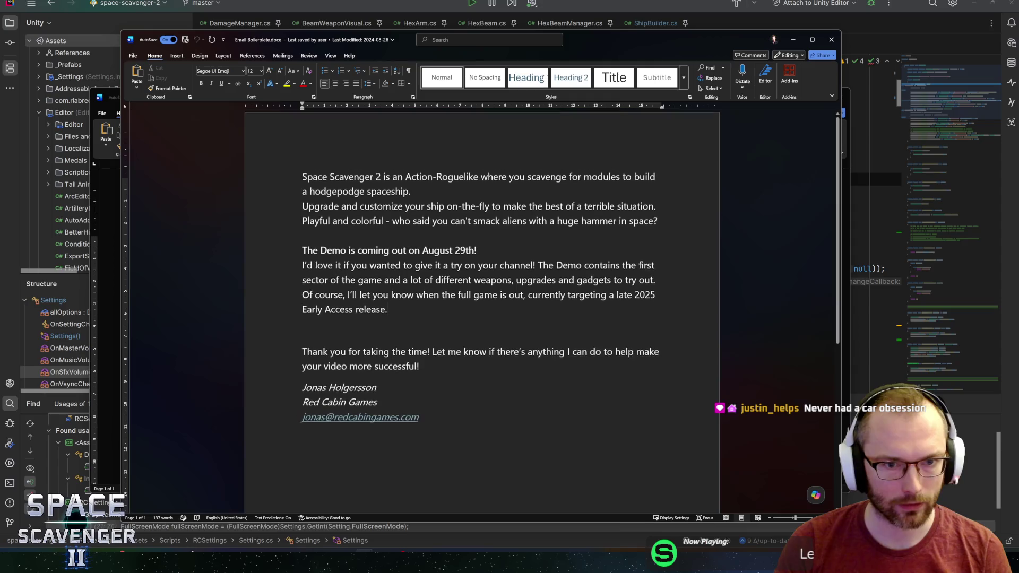
{"action": "left_click", "coordinate": [387, 317]}
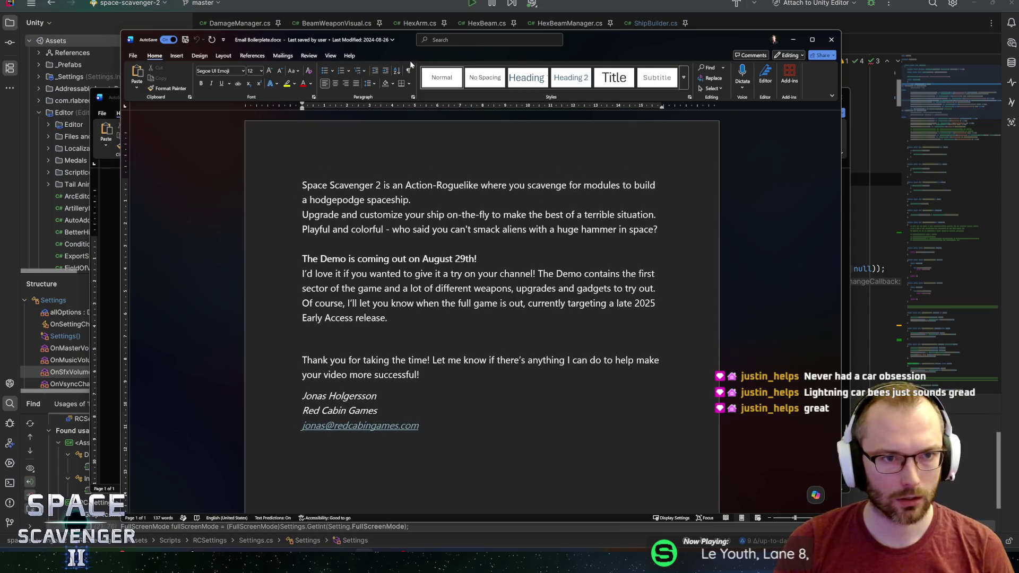
{"action": "left_click_drag", "start_coordinate": [146, 42], "coordinate": [1018, 37]}
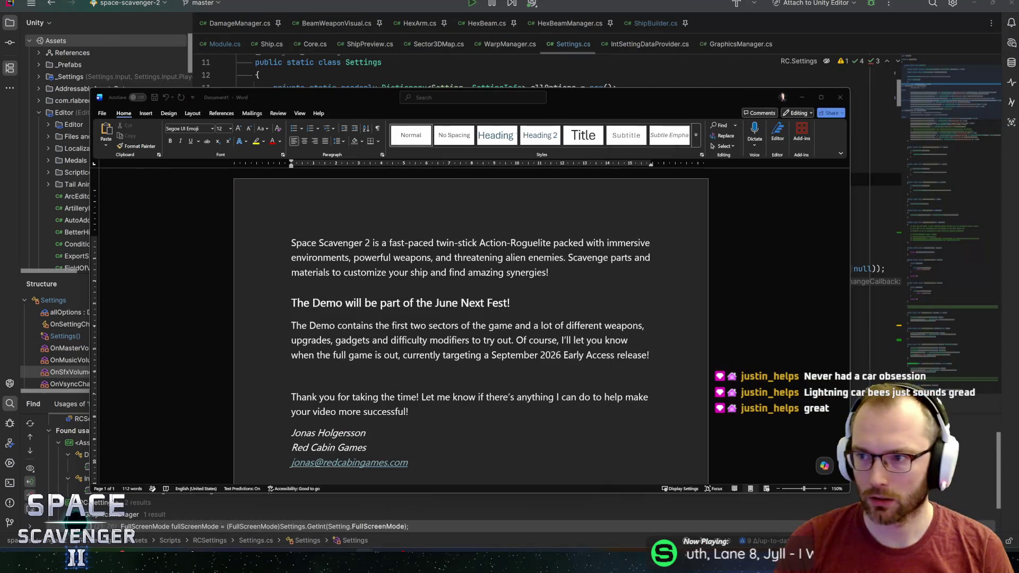
Reposition the Word email window, then switch away so Settings.cs in Rider shows
{"action": "key", "text": "alt+Tab"}
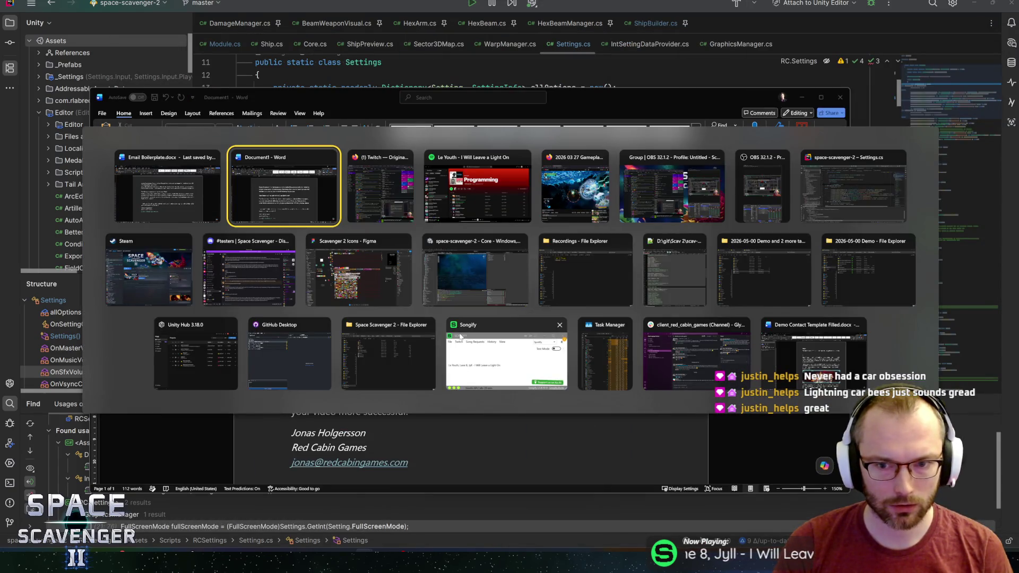
{"action": "left_click", "coordinate": [804, 372]}
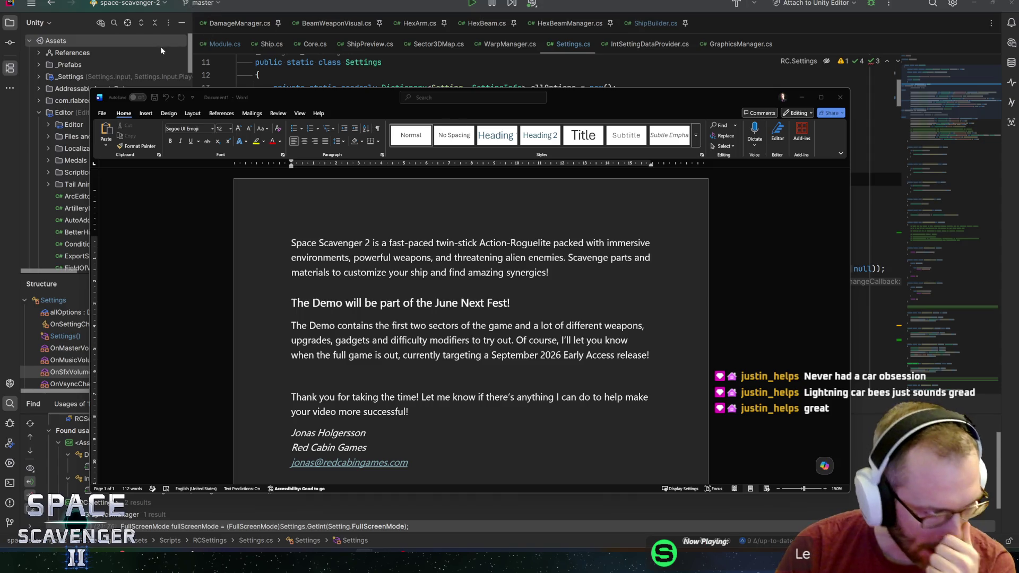
{"action": "left_click", "coordinate": [291, 243]}
{"action": "left_click_drag", "start_coordinate": [328, 98], "coordinate": [320, 69]}
{"action": "key", "text": "alt+Tab"}
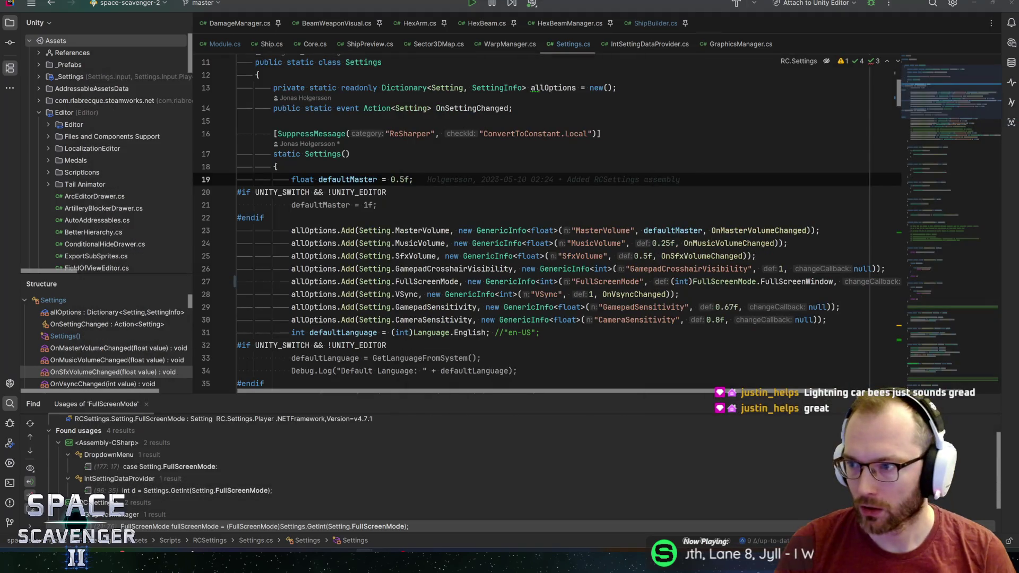
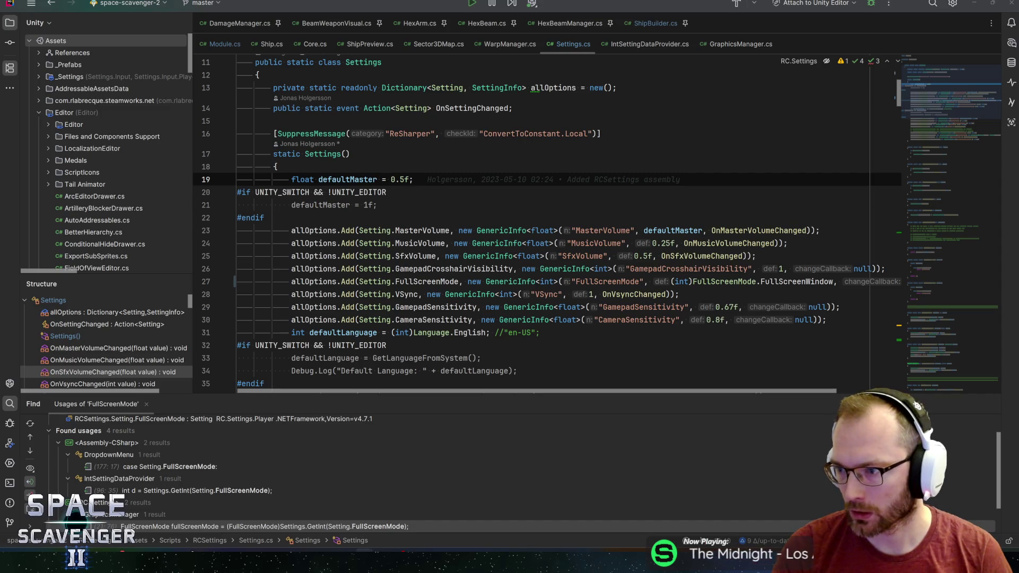
Switch from Rider to the NextFest Boilerplate draft in Word and add a blank line at the top
{"action": "key", "text": "alt+Tab"}
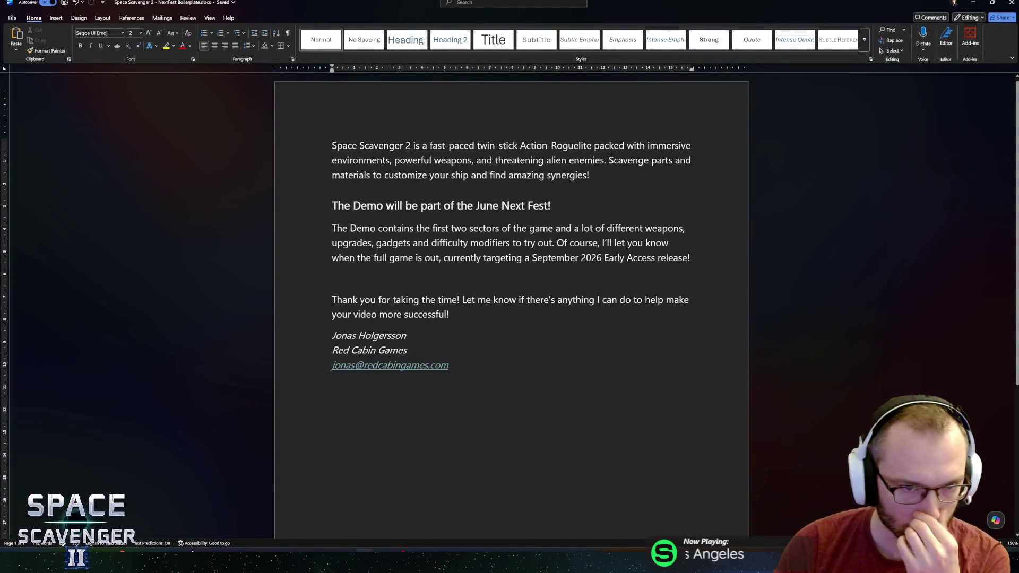
{"action": "key", "text": "Return"}
{"action": "key", "text": "Return"}
{"action": "key", "text": "Up"}
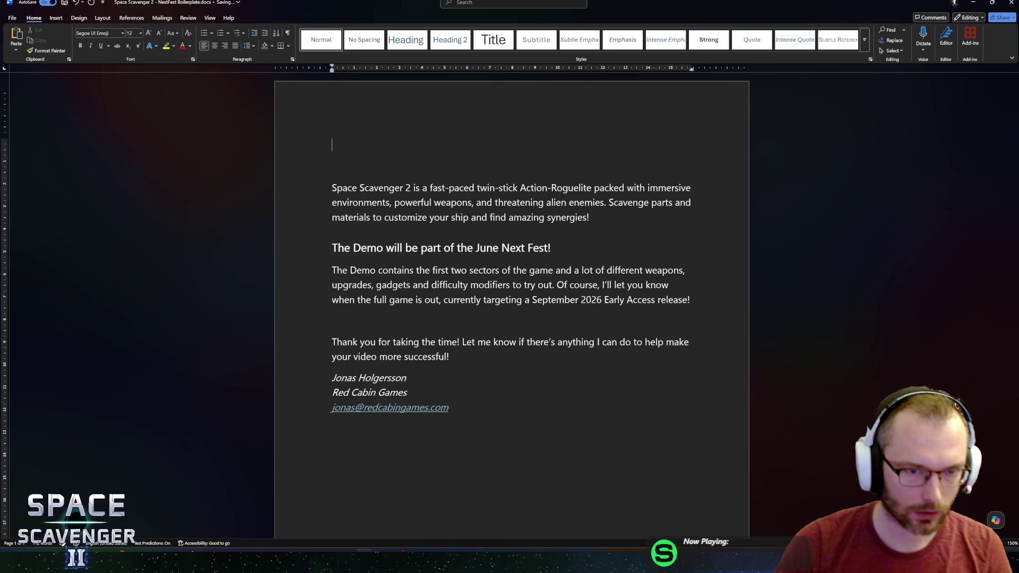
Add a 'Subject:' line with 'Space Scavenger 2 – Next Fest - Action Roguelite!' beneath it
{"action": "type", "text": "Subject:"}
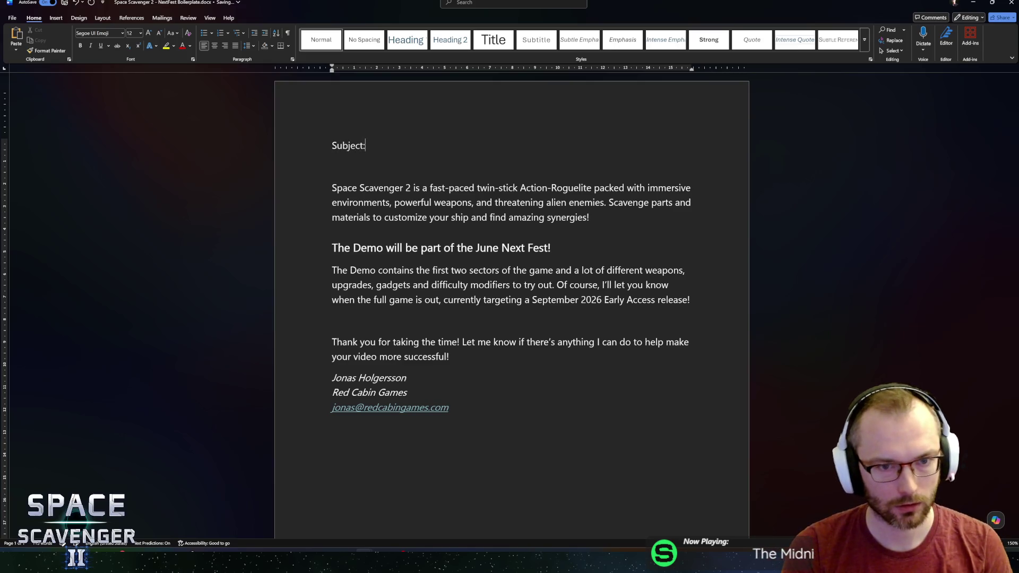
{"action": "key", "text": "Return"}
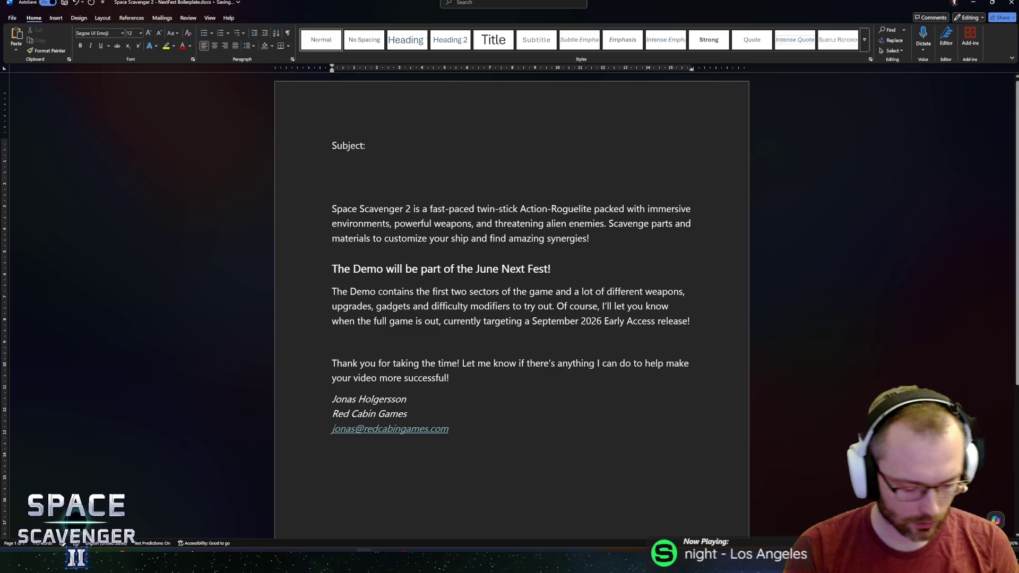
{"action": "type", "text": "Space Scavenger 2 -"}
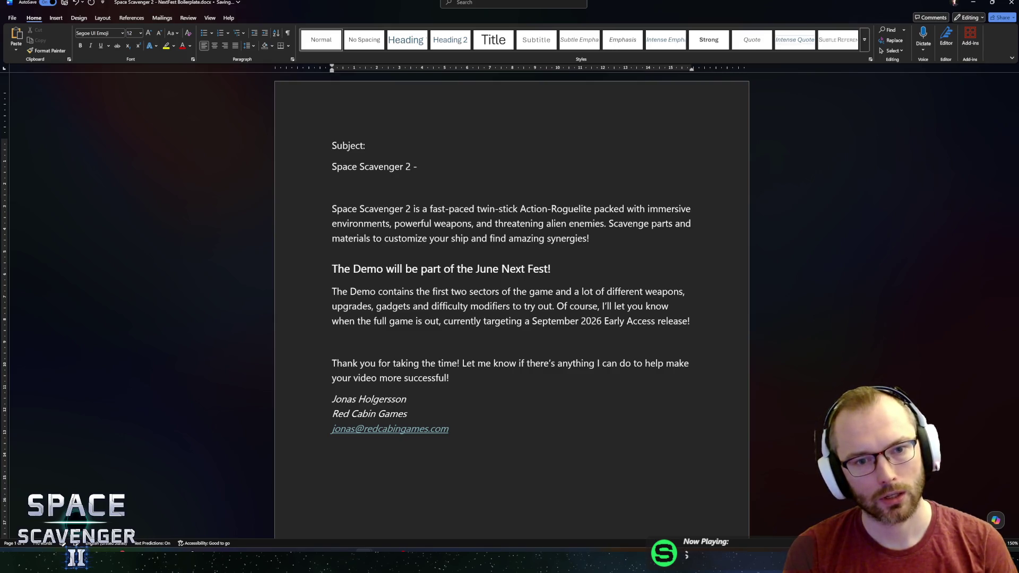
{"action": "type", "text": "  Next Fe"}
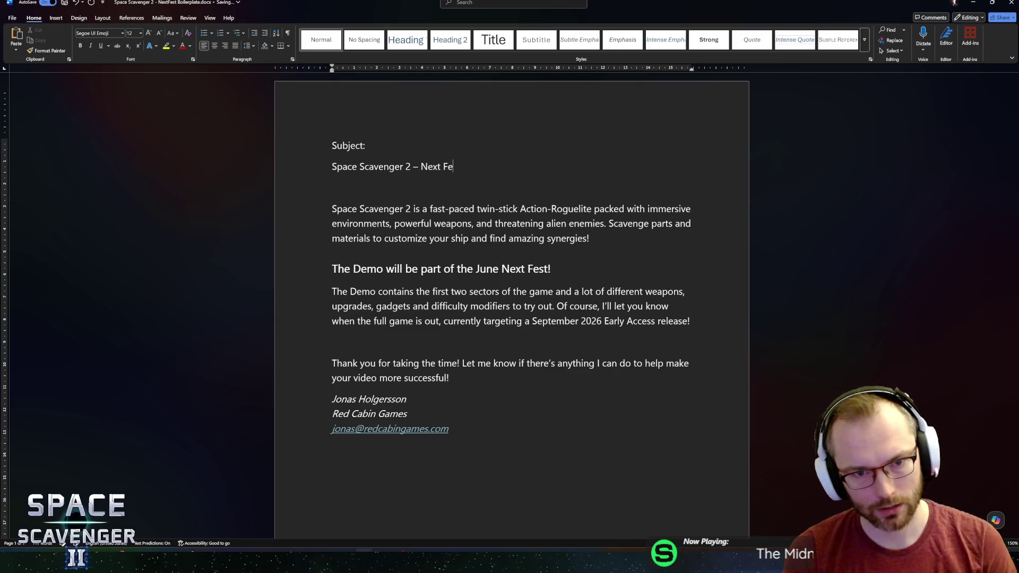
{"action": "type", "text": "st - Actio"}
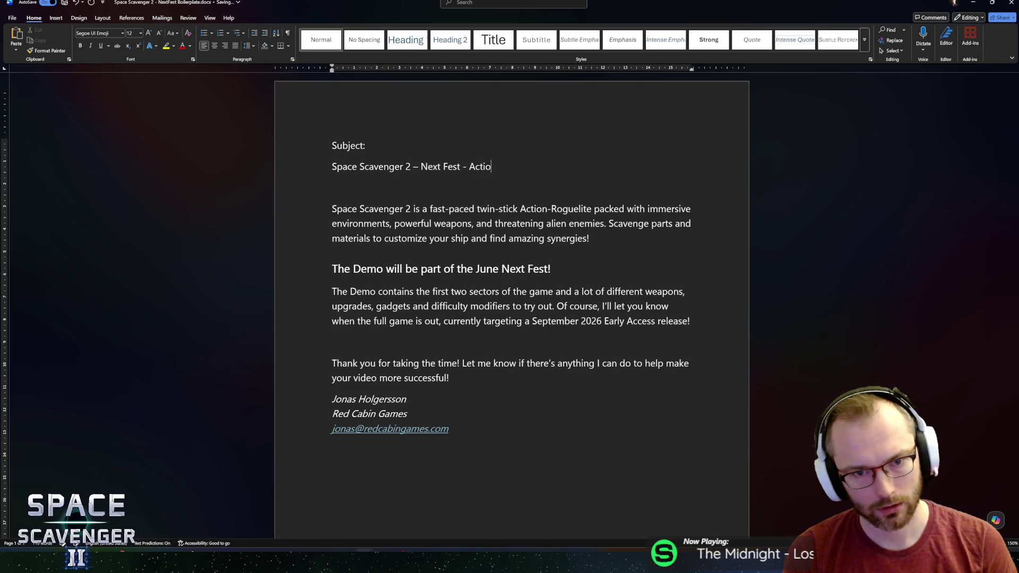
{"action": "type", "text": "n Roguelite"}
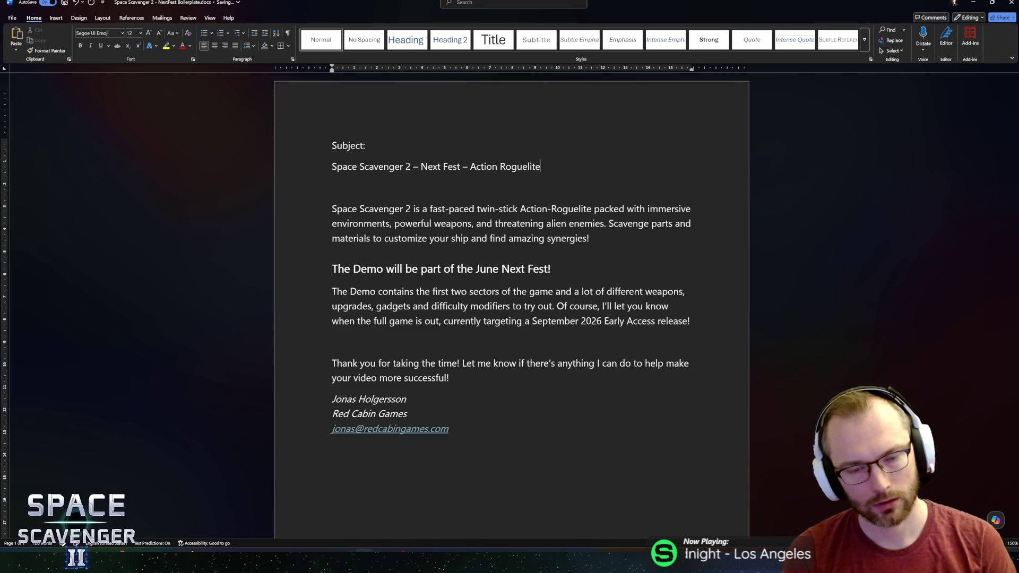
{"action": "type", "text": "!"}
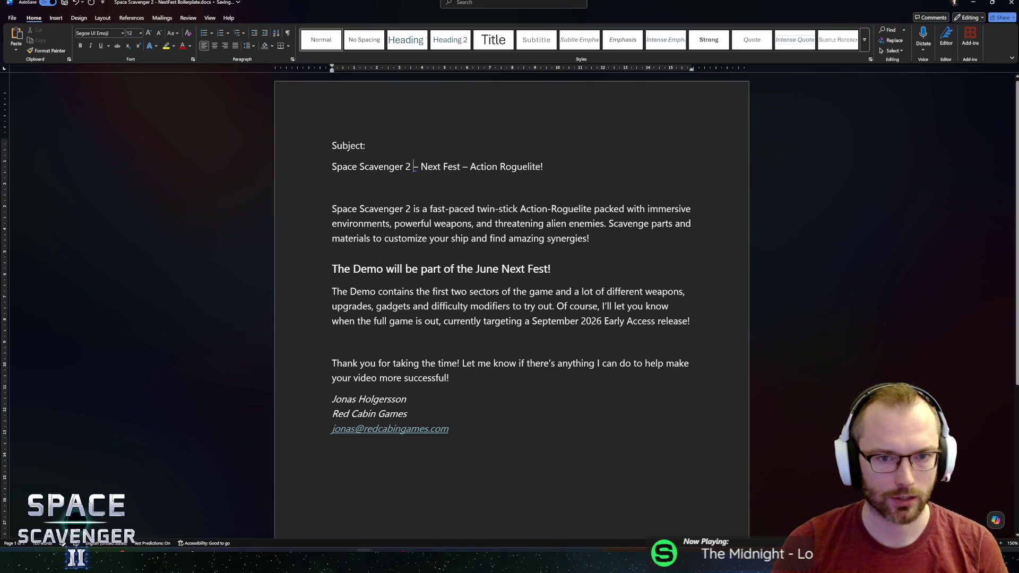
{"action": "left_click_drag", "start_coordinate": [413, 167], "coordinate": [419, 167]}
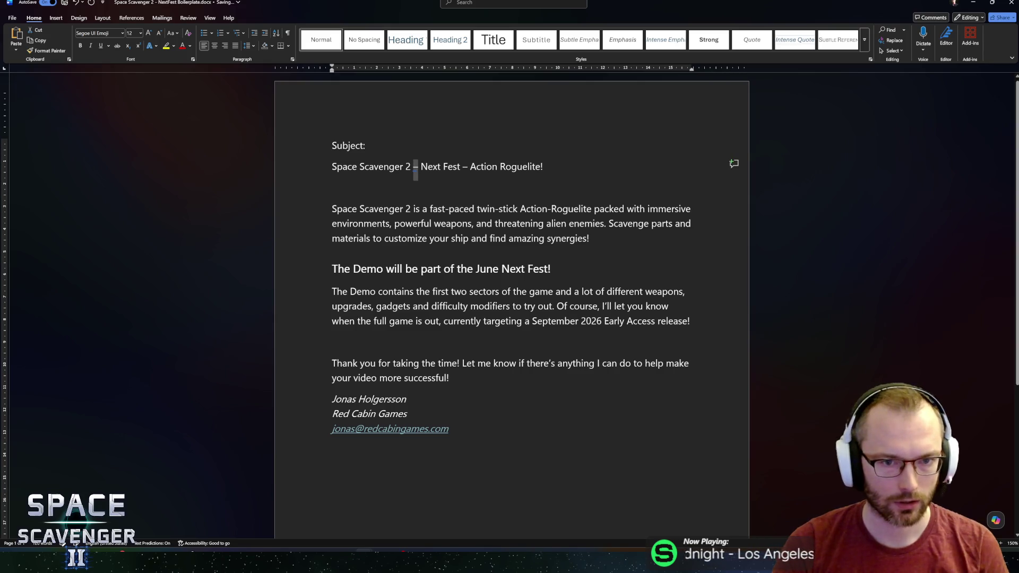
Replace the first dash with 'will be in', keeping 'Next Fest' capitalized
{"action": "type", "text": "will be in"}
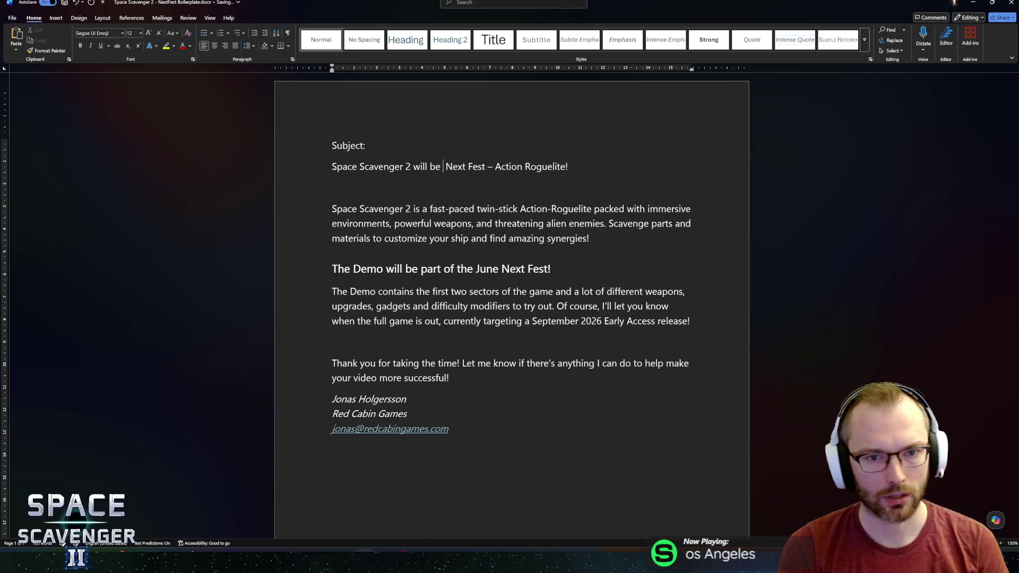
{"action": "key", "text": "Delete"}
{"action": "type", "text": "n n"}
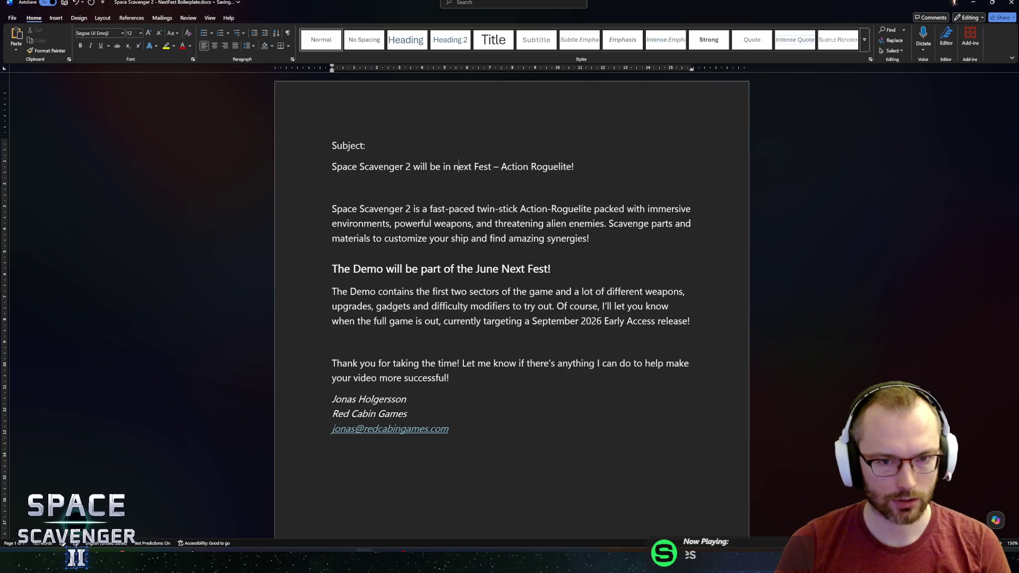
{"action": "key", "text": "Delete"}
{"action": "type", "text": "f"}
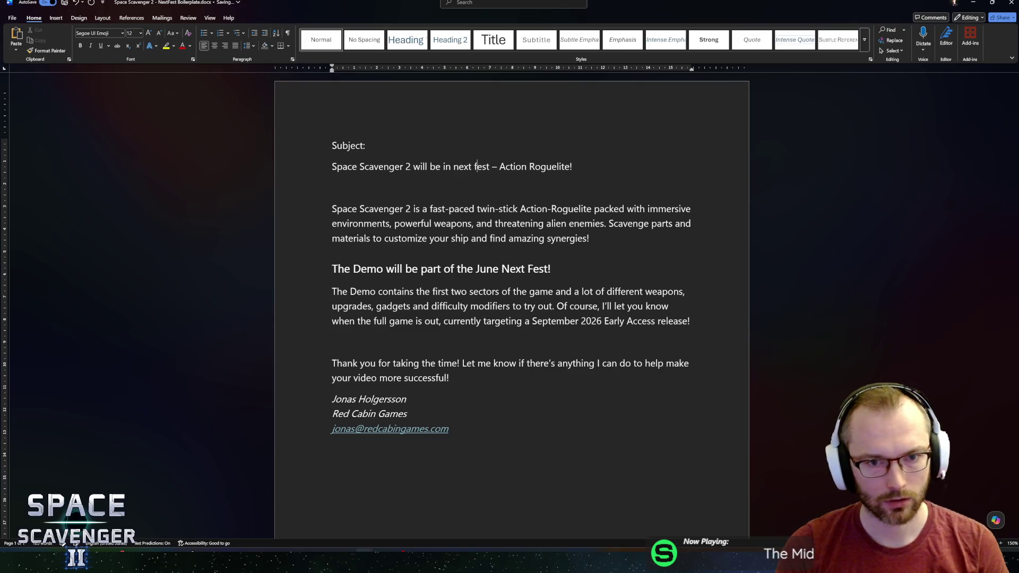
{"action": "key", "text": "ctrl+z"}
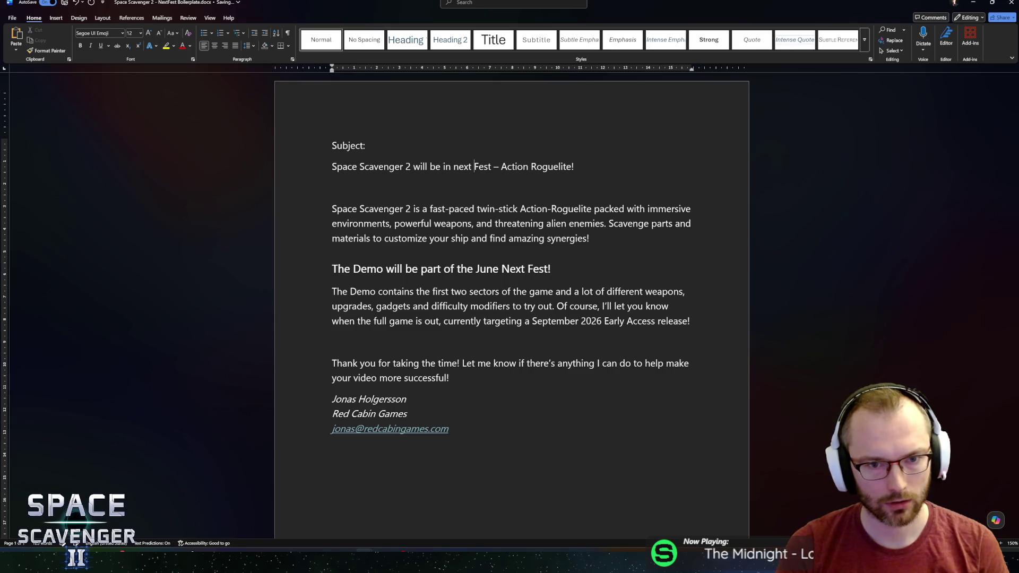
{"action": "key", "text": "Delete"}
{"action": "type", "text": "N"}
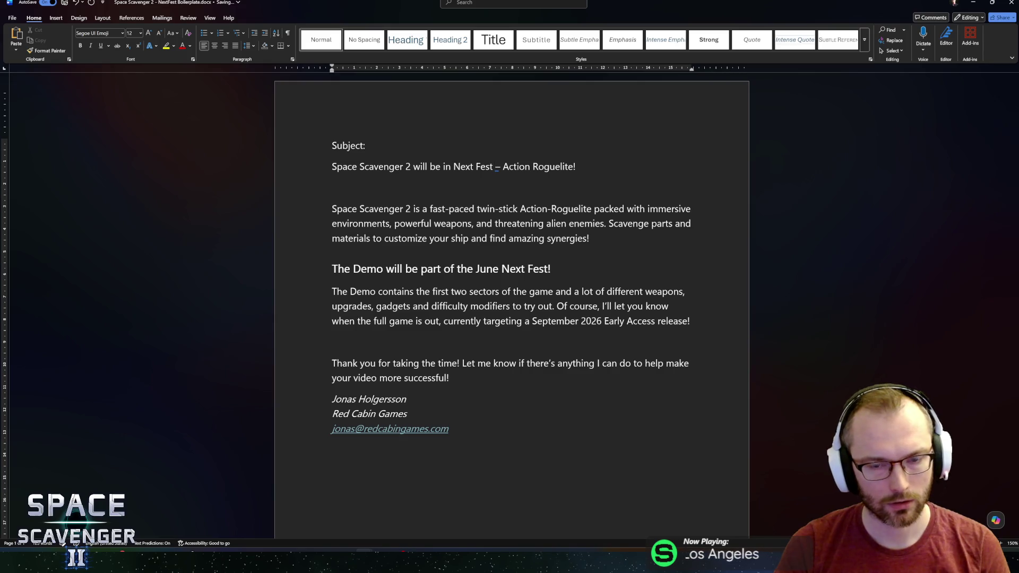
Change the subject ending to '– Try the Demo now!' and add '!' after 'Next Fest'
{"action": "key", "text": "shift+End"}
{"action": "type", "text": "– Try "}
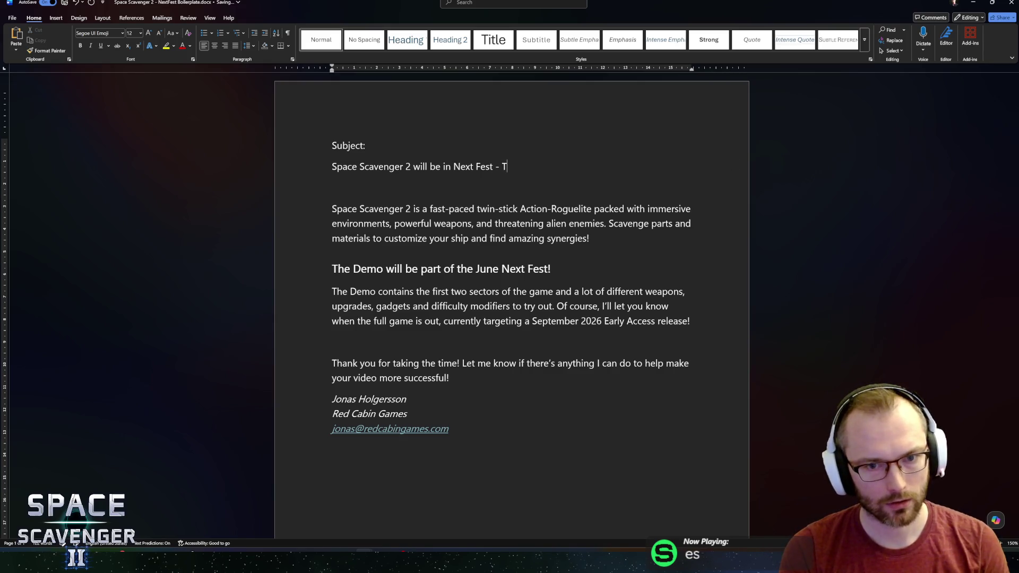
{"action": "type", "text": "the demo"}
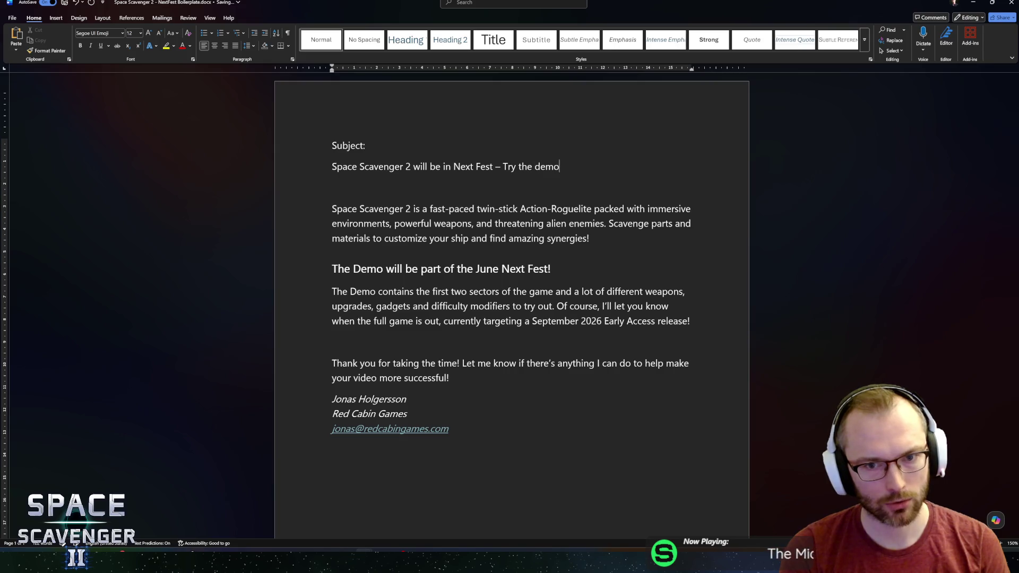
{"action": "key", "text": "BackSpace"}
{"action": "key", "text": "BackSpace"}
{"action": "key", "text": "BackSpace"}
{"action": "type", "text": "Demo no"}
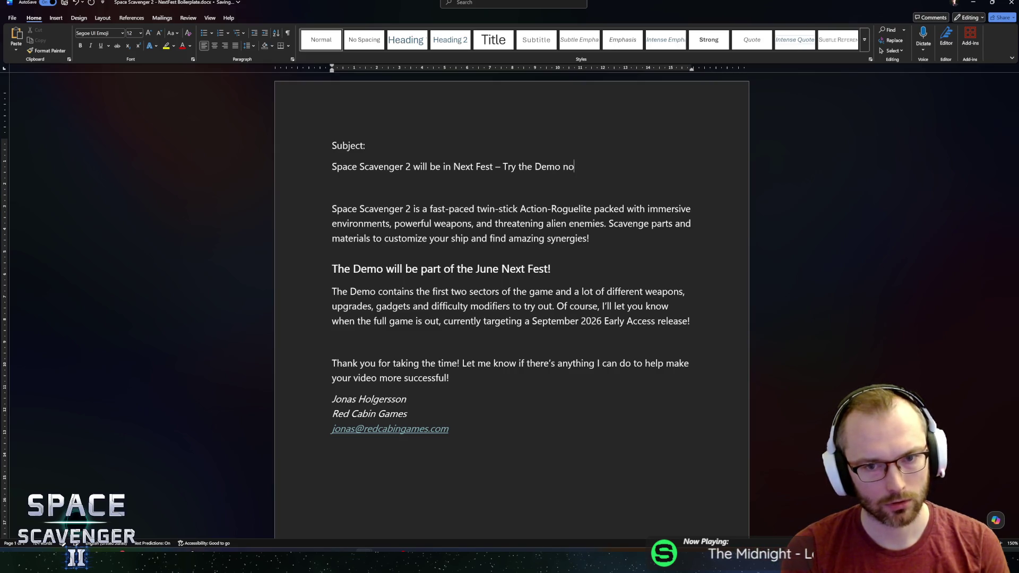
{"action": "type", "text": "w!"}
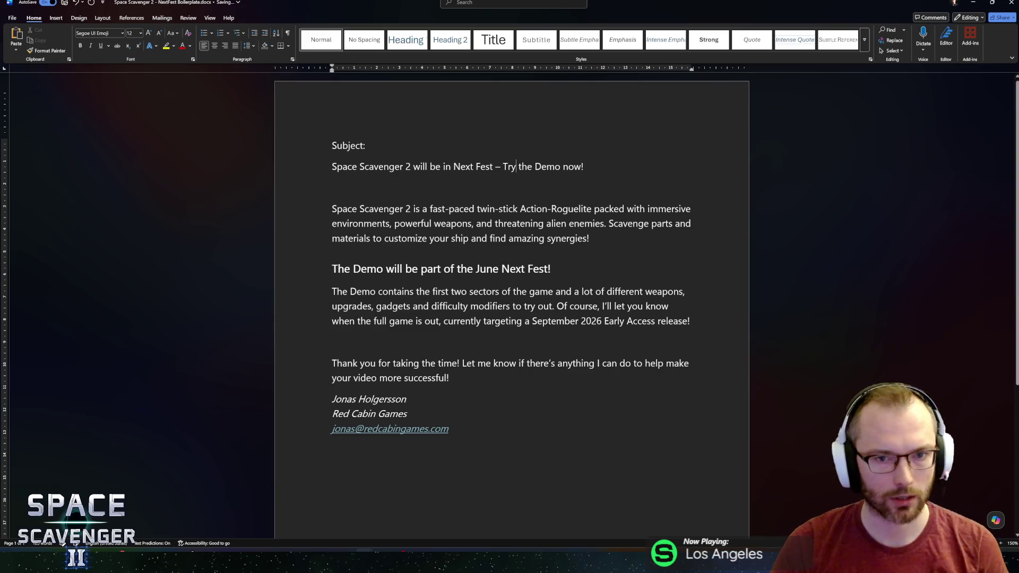
{"action": "double_click", "coordinate": [499, 166]}
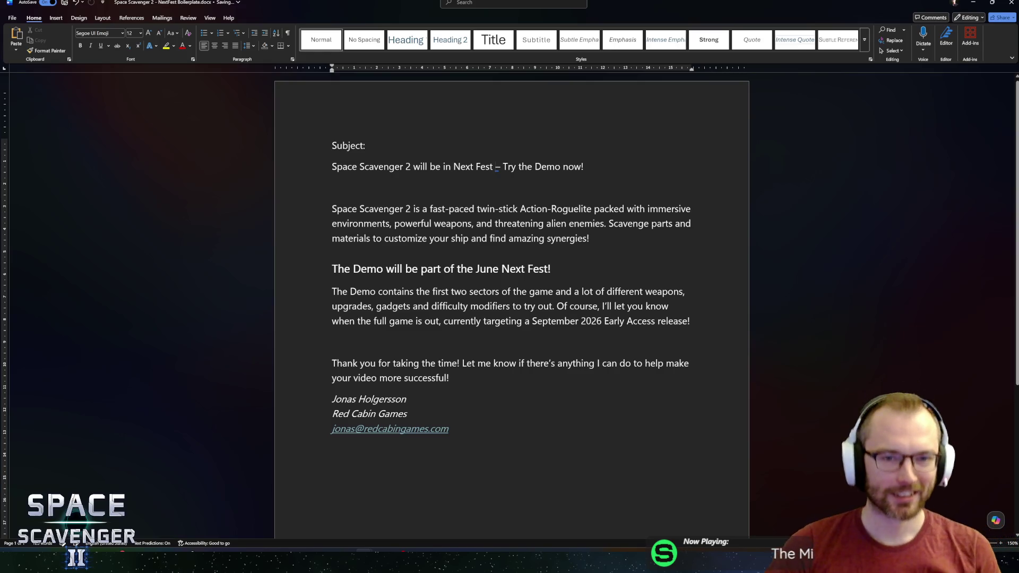
{"action": "type", "text": "!"}
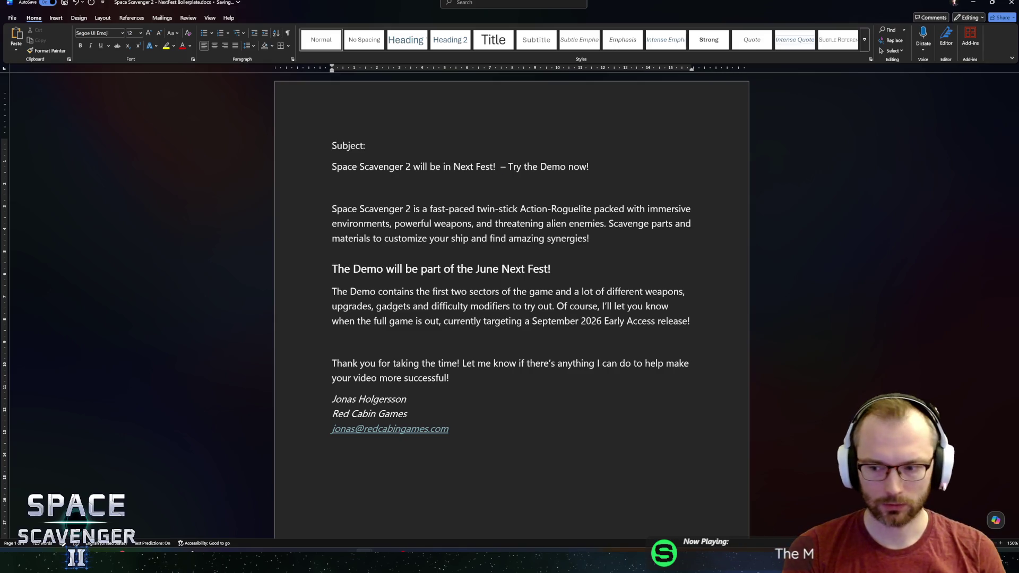
{"action": "type", "text": "I beg a"}
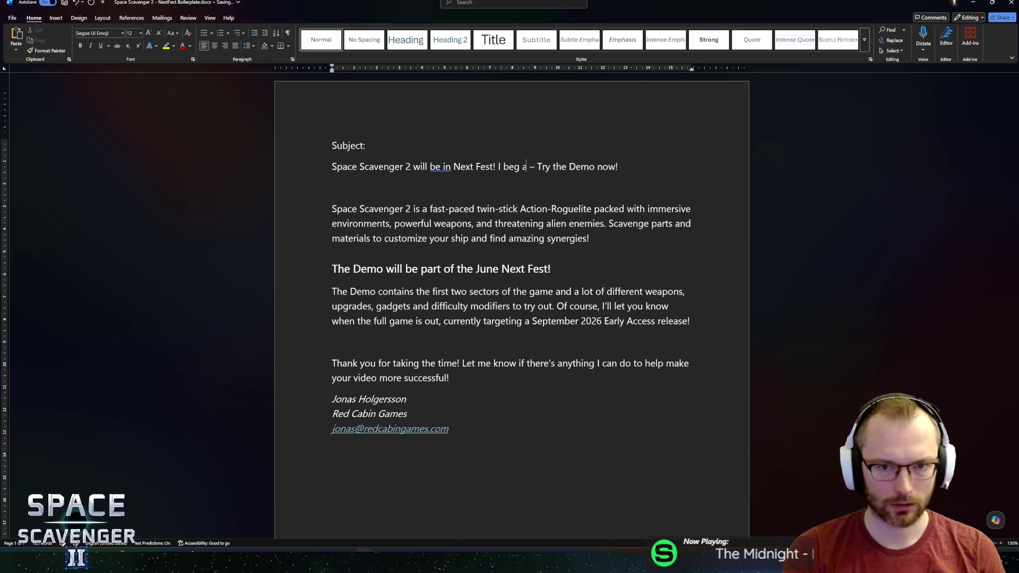
{"action": "type", "text": "nd"}
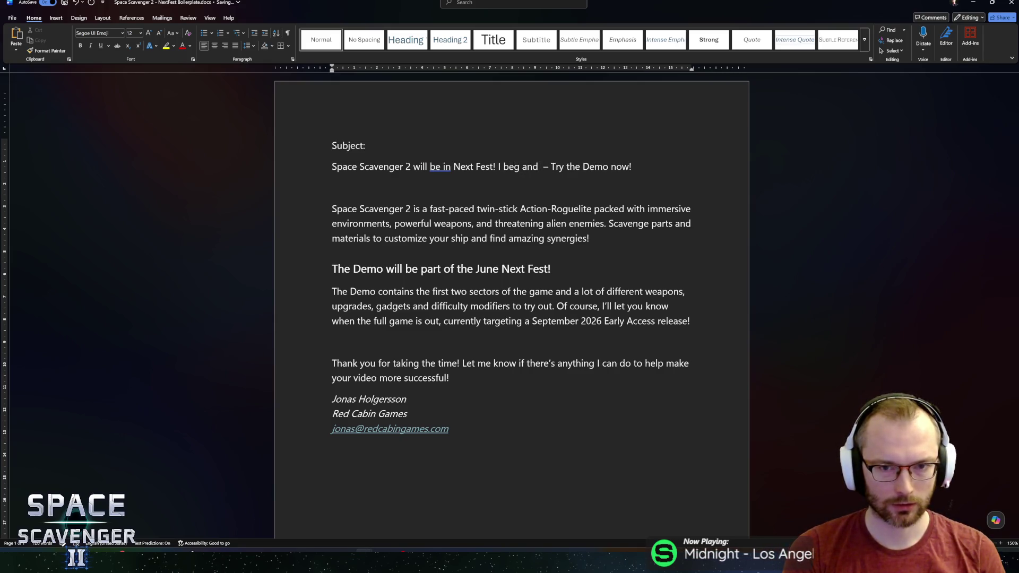
Write the plea 'I bow down to your greatness and beg you to play the demo in a video on your channel!' and select it
{"action": "key", "text": "ctrl+BackSpace"}
{"action": "key", "text": "ctrl+BackSpace"}
{"action": "type", "text": "bown"}
{"action": "key", "text": "BackSpace"}
{"action": "type", "text": "down to your "}
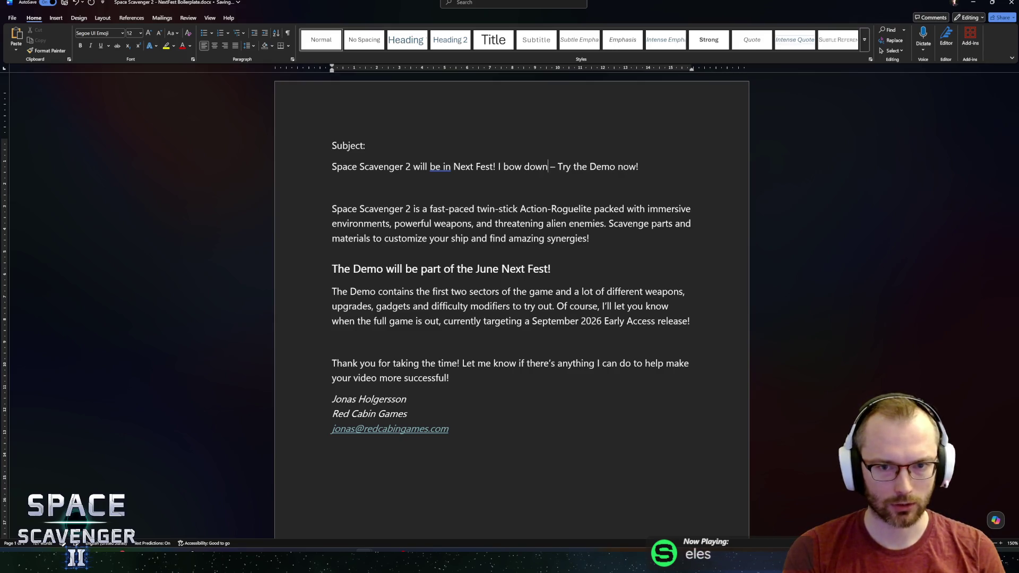
{"action": "type", "text": "greatness an"}
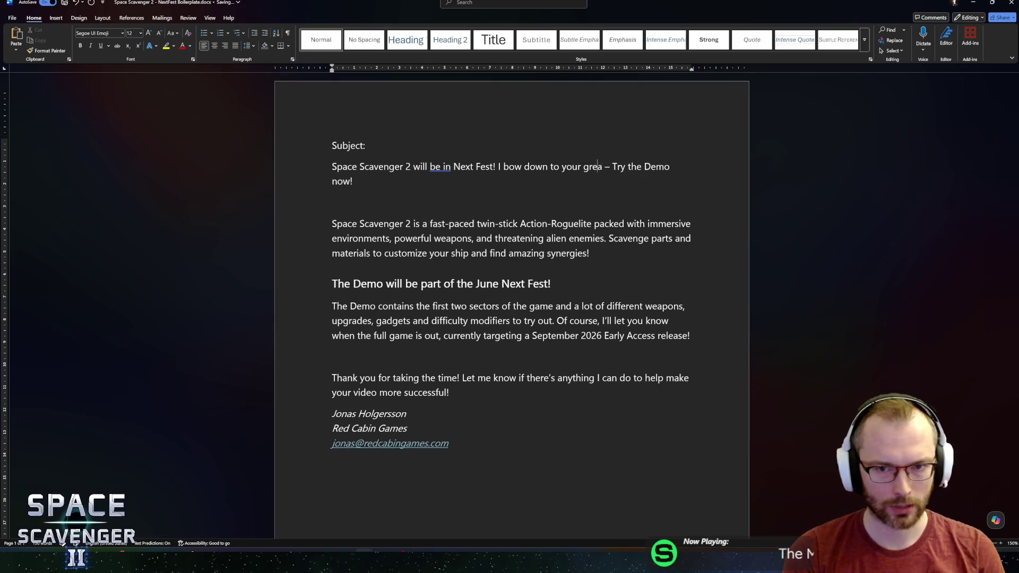
{"action": "type", "text": "d beg you"}
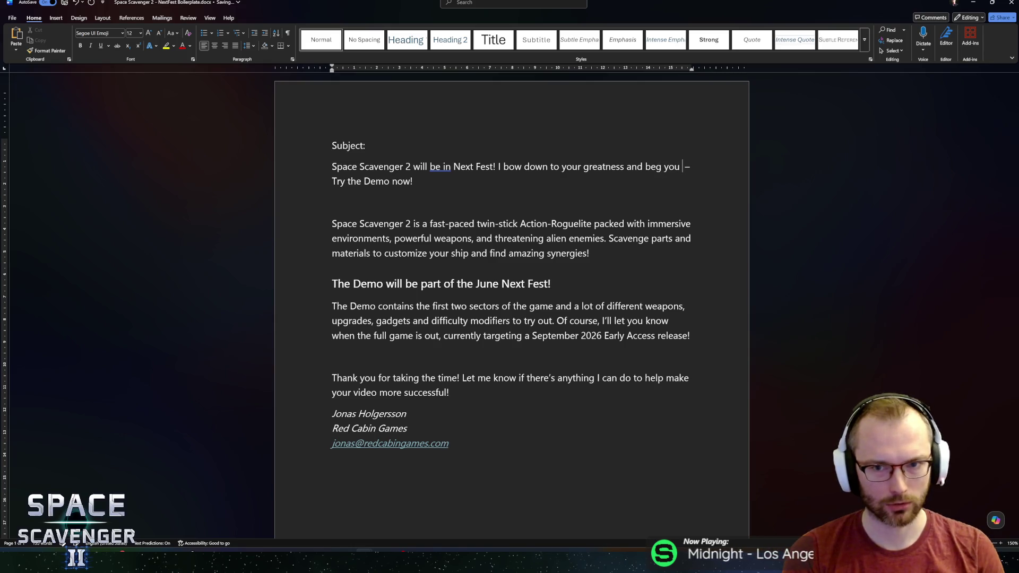
{"action": "type", "text": " to play the"}
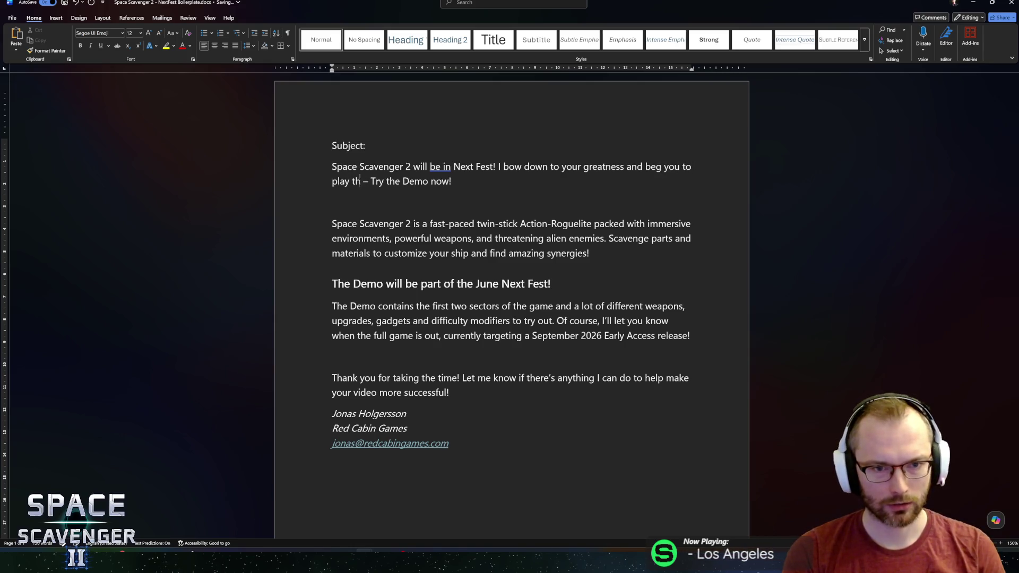
{"action": "type", "text": " demo"}
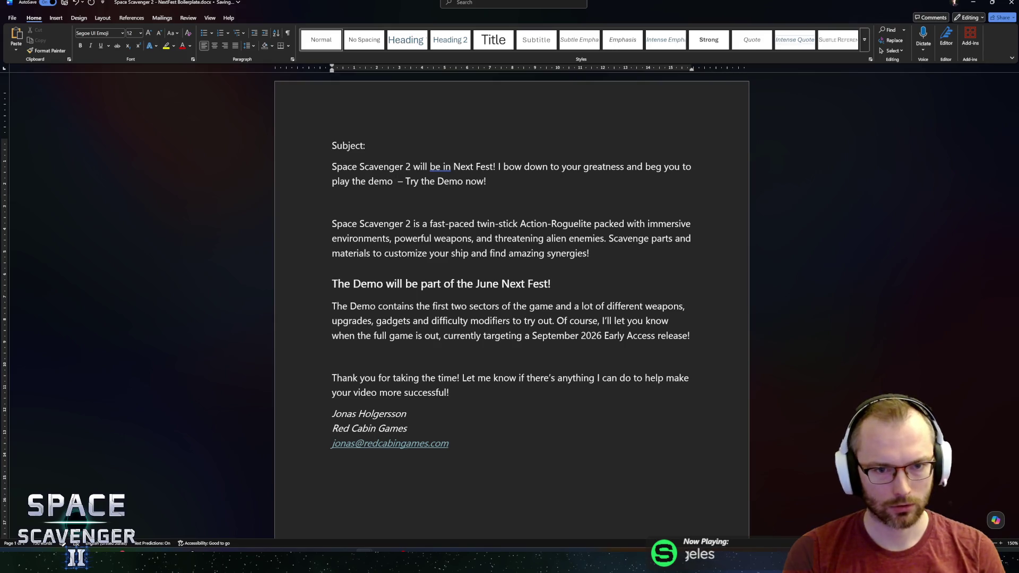
{"action": "key", "text": "shift+End"}
{"action": "type", "text": "in "}
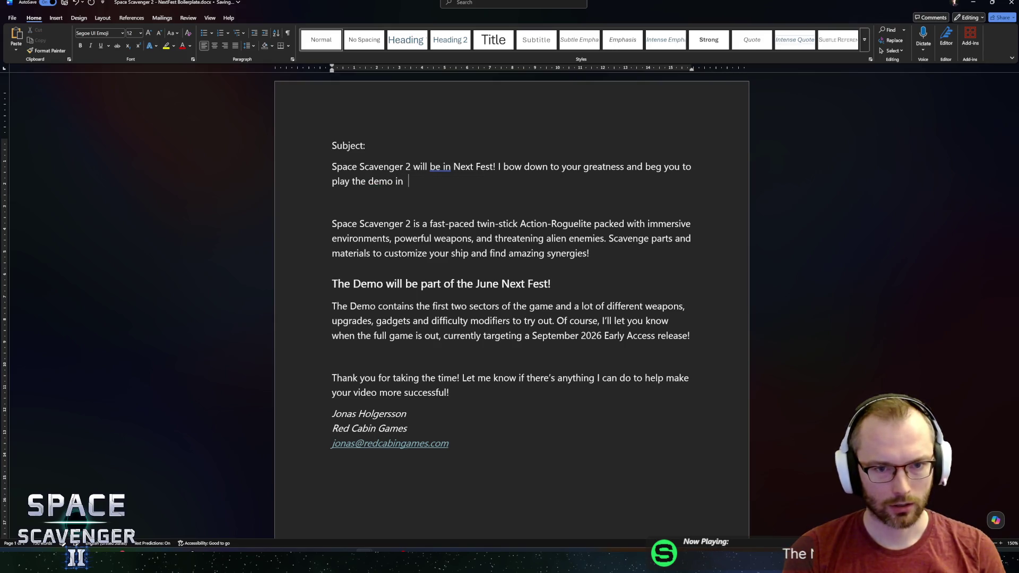
{"action": "type", "text": "a video on "}
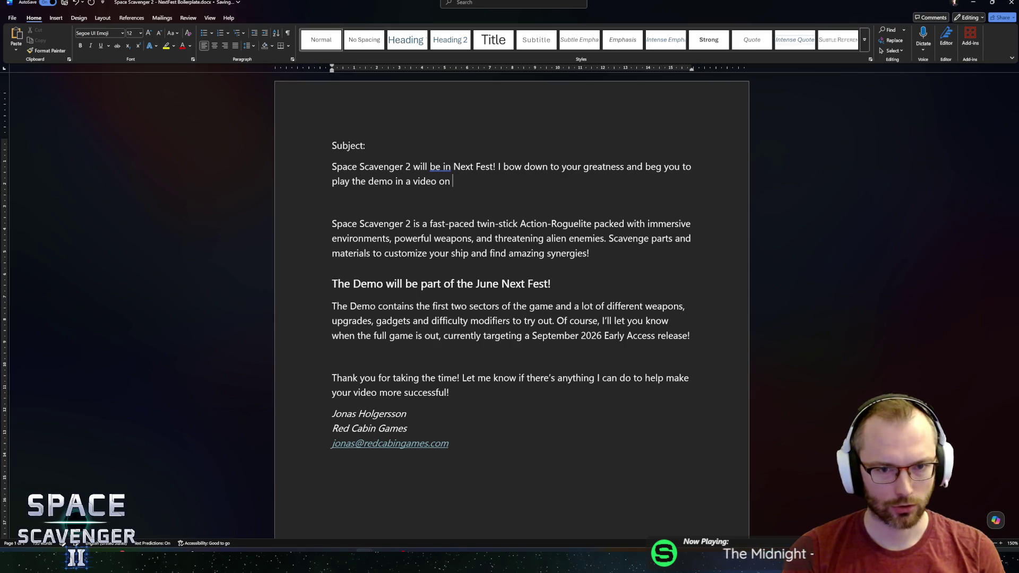
{"action": "type", "text": "your channe"}
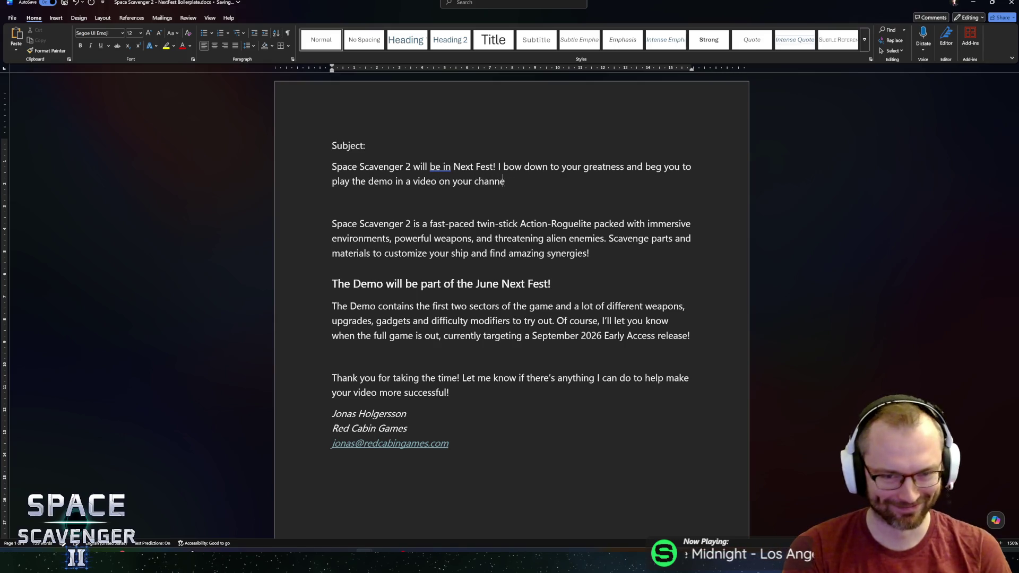
{"action": "type", "text": "l!"}
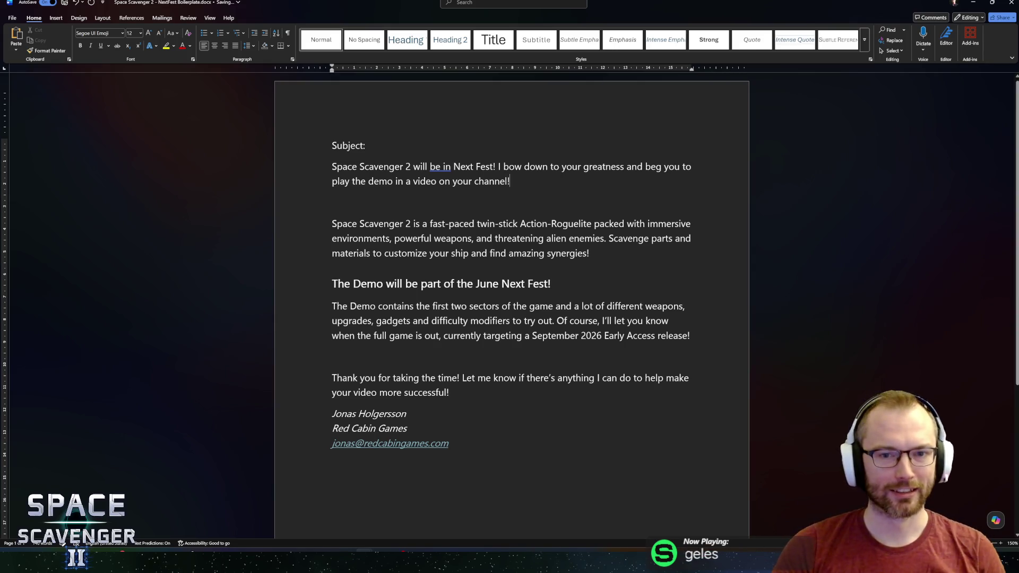
{"action": "key", "text": "shift+Up"}
{"action": "key", "text": "shift+Left"}
{"action": "key", "text": "shift+Left"}
{"action": "key", "text": "shift+Left"}
{"action": "key", "text": "shift+Right"}
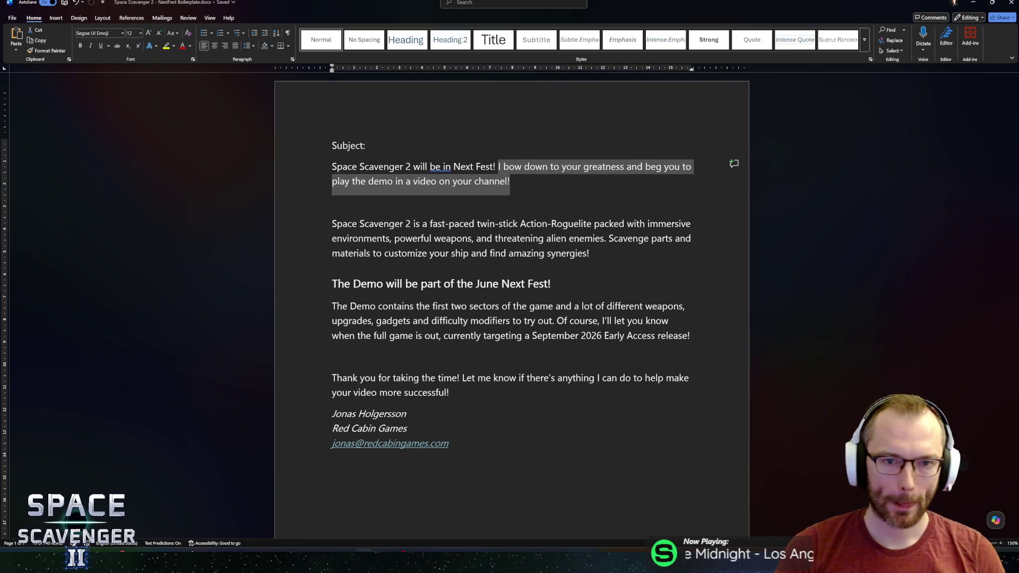
{"action": "key", "text": "BackSpace"}
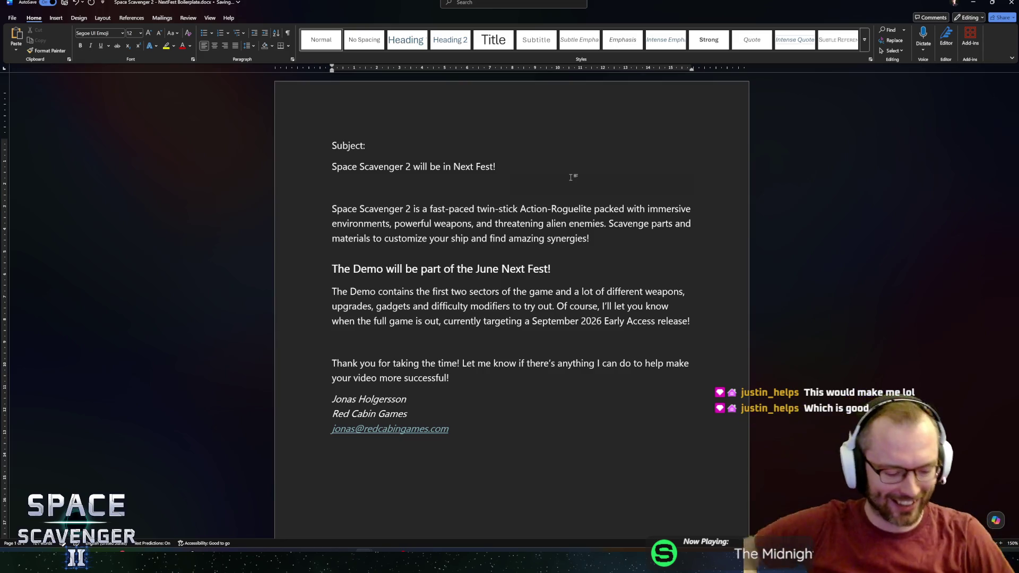
{"action": "key", "text": "ctrl+z"}
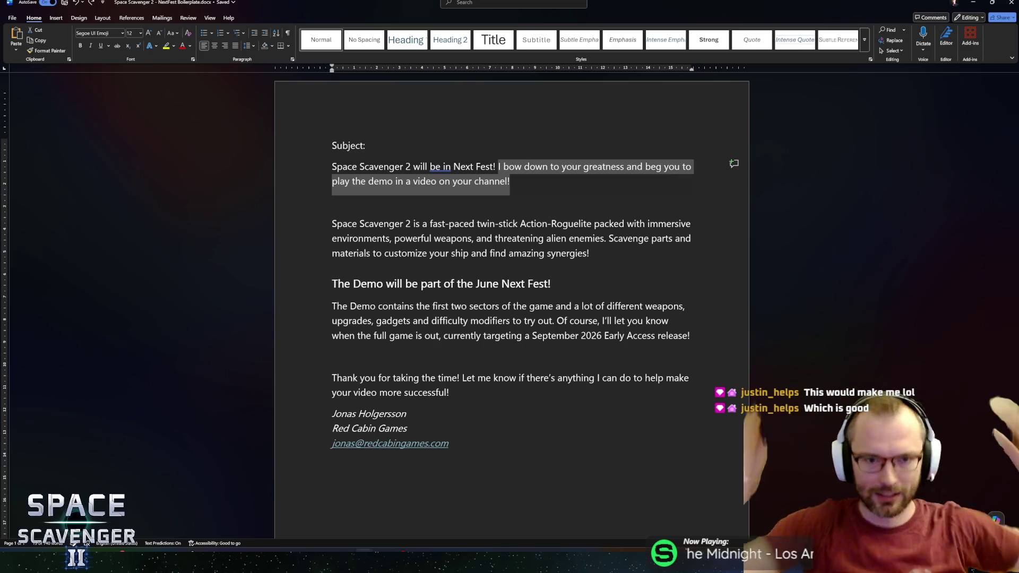
{"action": "left_click", "coordinate": [430, 167]}
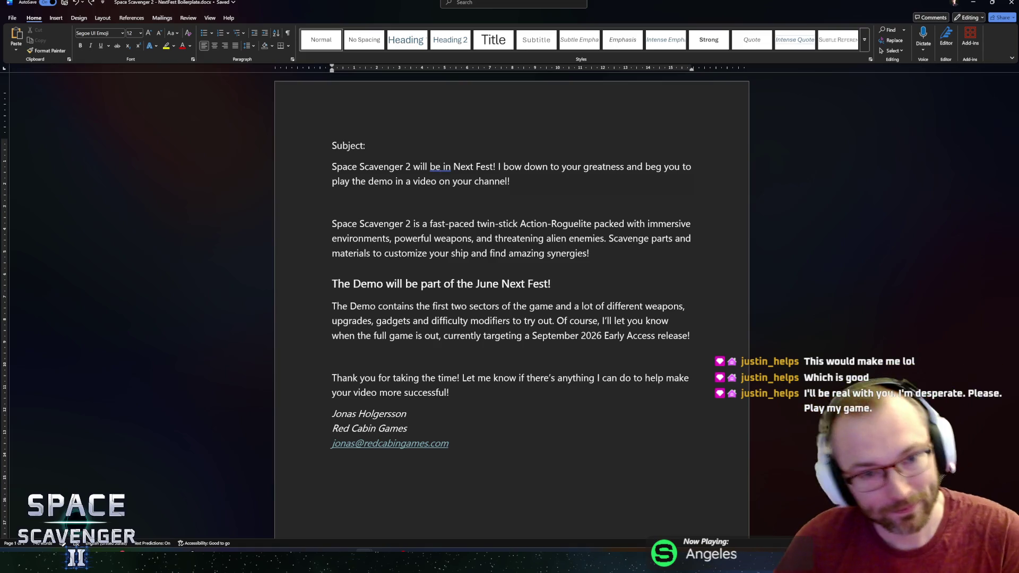
Insert 'Steam' so the opening reads 'will be in Steam Next Fest!'
{"action": "key", "text": "Right"}
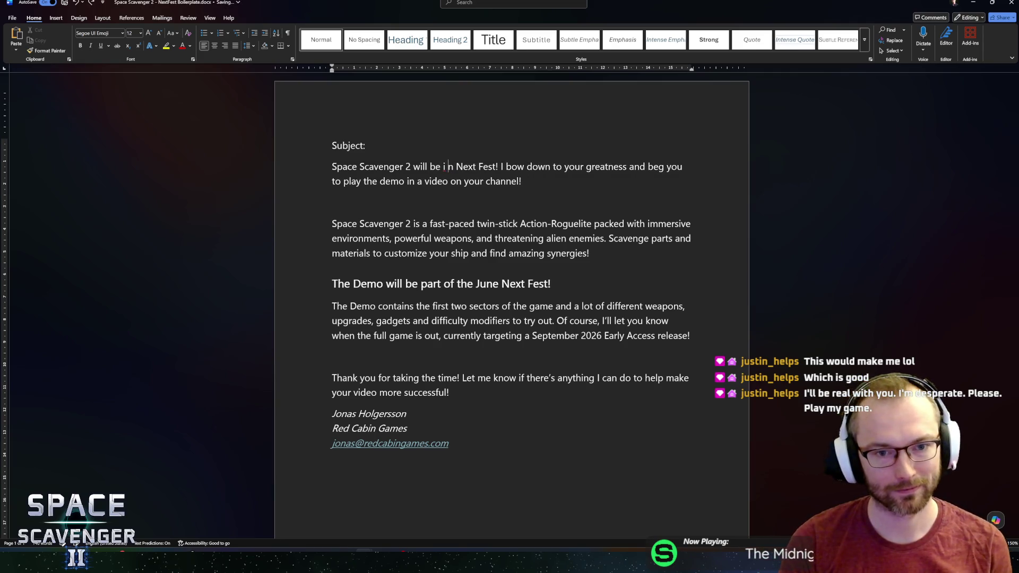
{"action": "key", "text": "BackSpace"}
{"action": "key", "text": "Right"}
{"action": "type", "text": "Steam"}
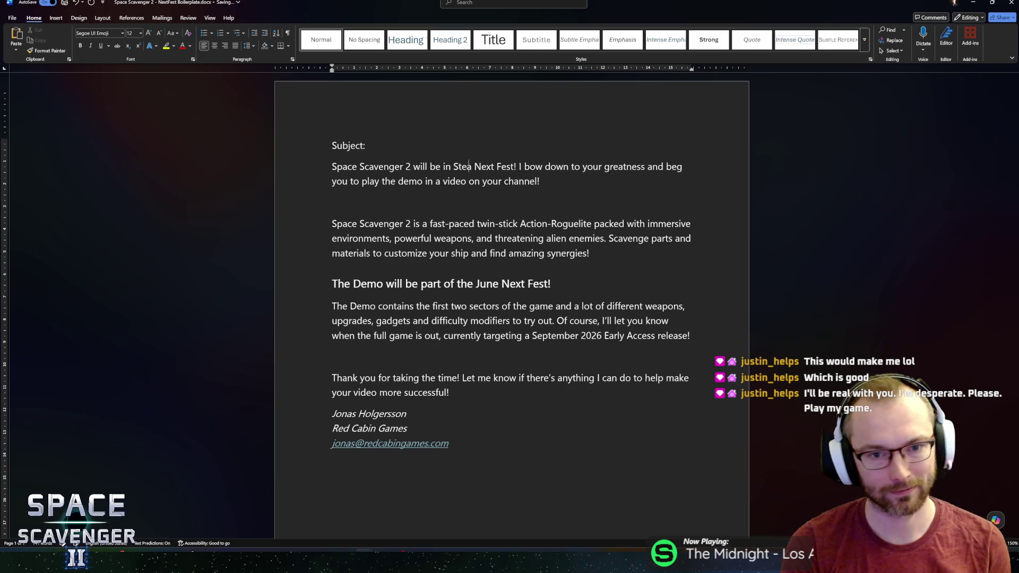
{"action": "left_click", "coordinate": [505, 166]}
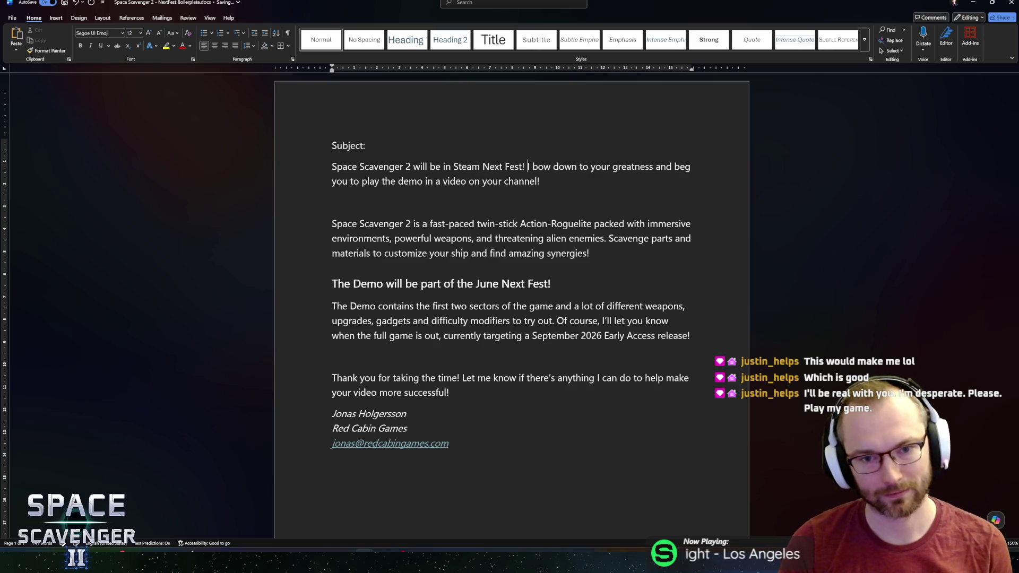
{"action": "left_click", "coordinate": [528, 166]}
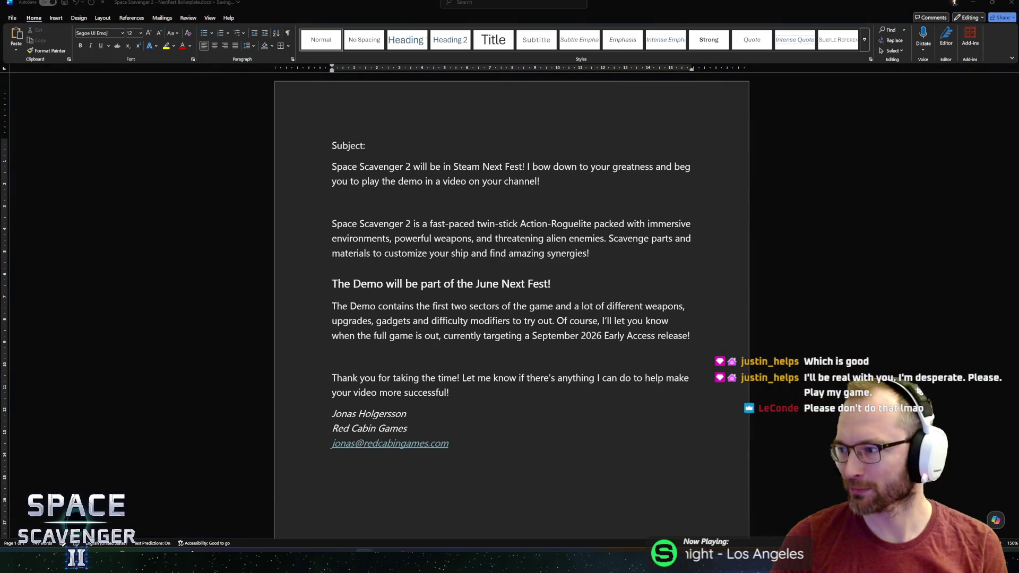
{"action": "left_click", "coordinate": [525, 173]}
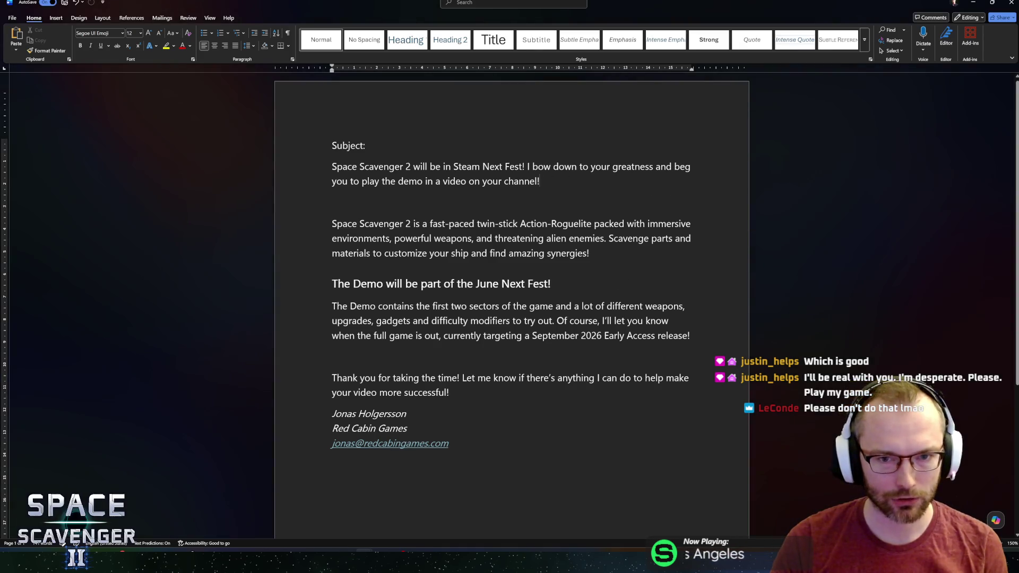
Delete the plea sentence and the extra empty paragraph after the opening line
{"action": "key", "text": "shift+Down"}
{"action": "key", "text": "shift+End"}
{"action": "key", "text": "BackSpace"}
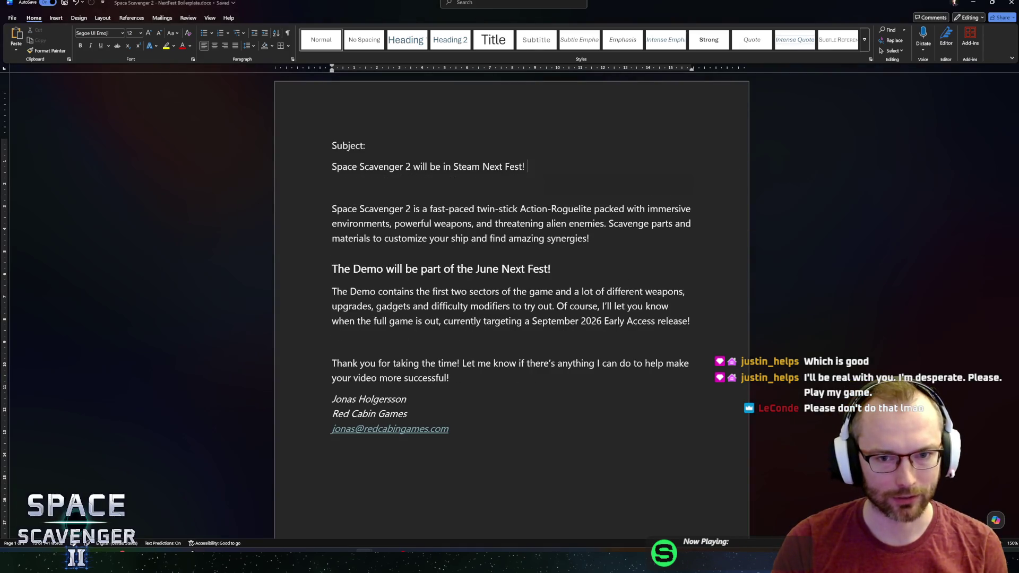
{"action": "key", "text": "Return"}
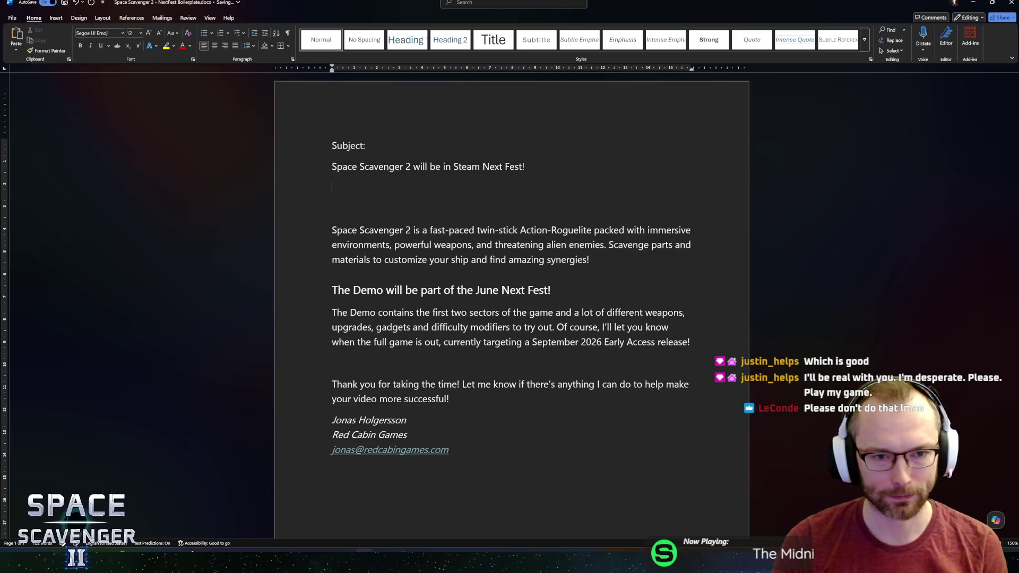
{"action": "key", "text": "BackSpace"}
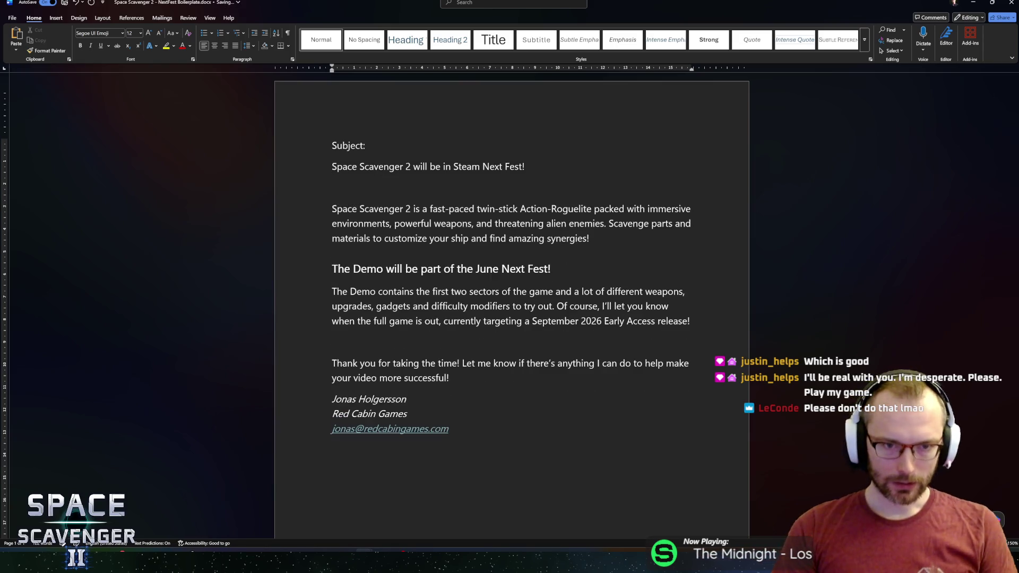
Draft the phrase 'Try the demo Early!' and then erase it again
{"action": "type", "text": "Try the demo E"}
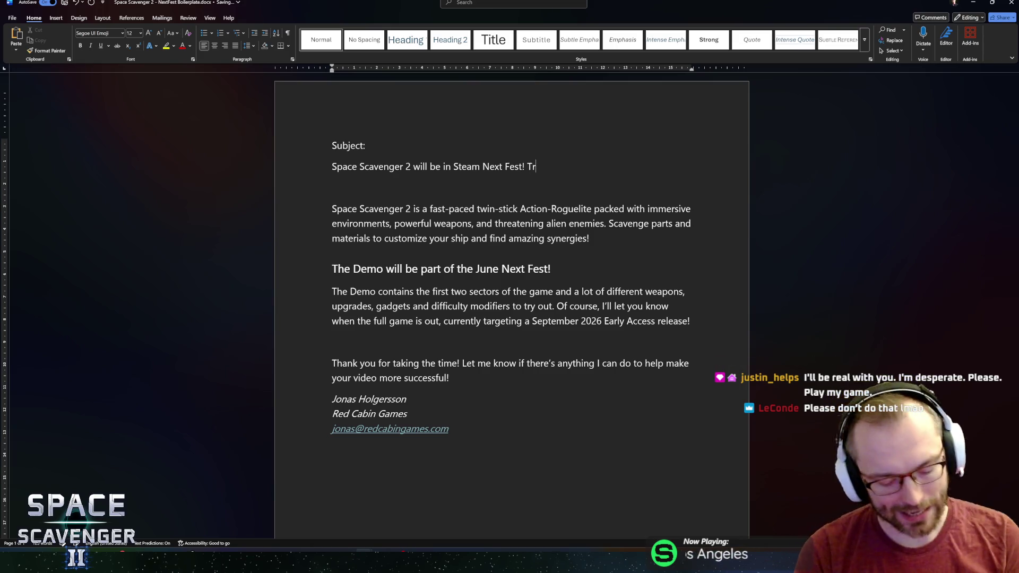
{"action": "type", "text": "arly!"}
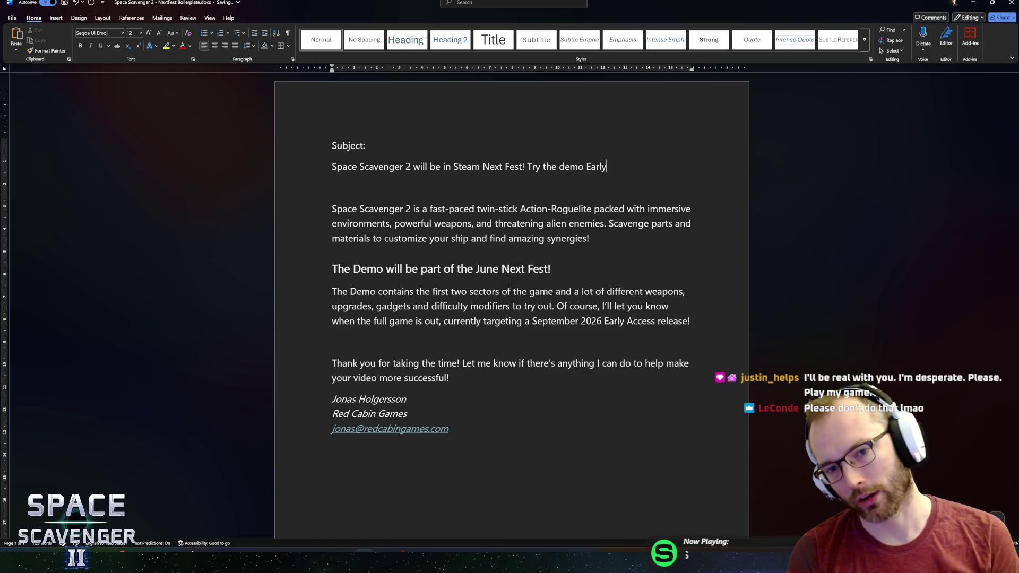
{"action": "key", "text": "BackSpace"}
{"action": "type", "text": "fo"}
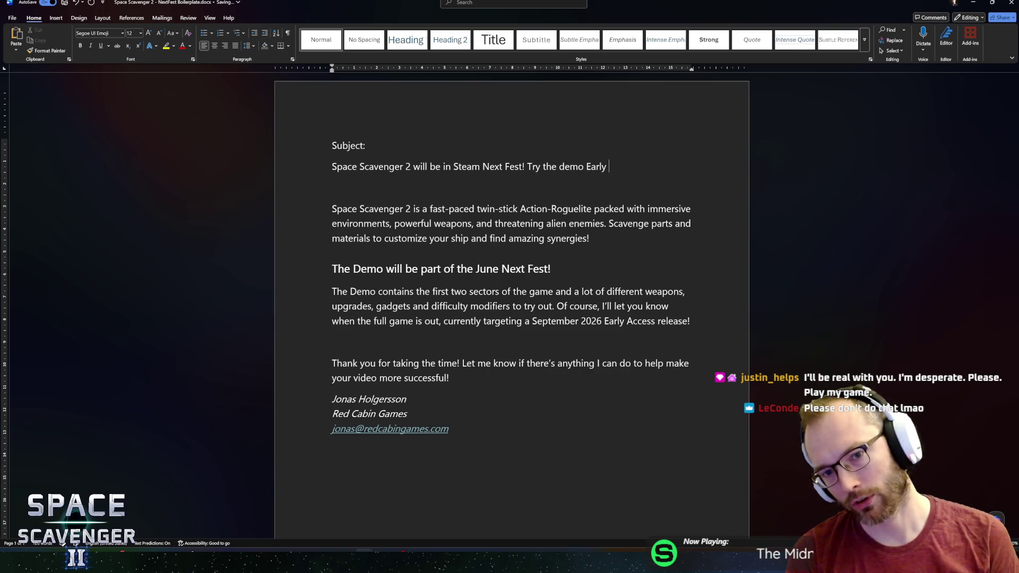
{"action": "key", "text": "ctrl+shift+Left"}
{"action": "key", "text": "ctrl+shift+Left"}
{"action": "key", "text": "ctrl+shift+Left"}
{"action": "key", "text": "BackSpace"}
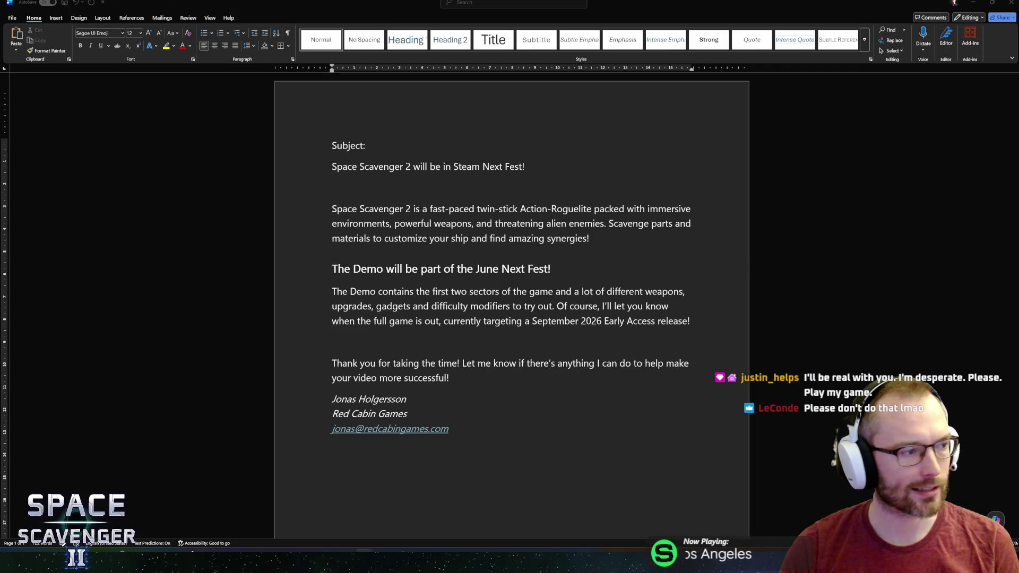
{"action": "left_click", "coordinate": [378, 181]}
Paste 'The Space Scavenger 2 Demo is out on August 29th!' with its beta access key note below the opening
{"action": "key", "text": "Return"}
{"action": "key", "text": "ctrl+v"}
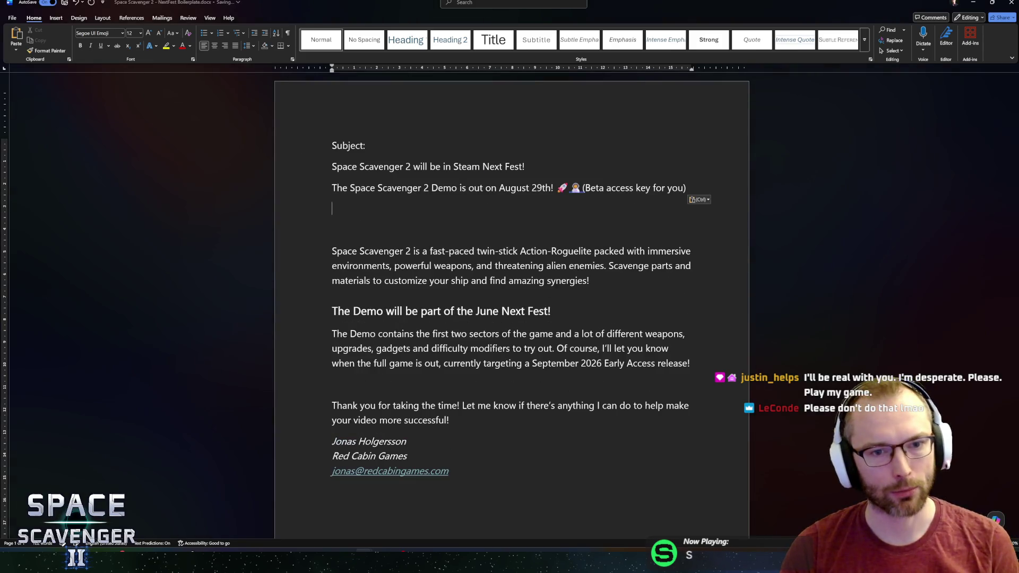
{"action": "key", "text": "Return"}
{"action": "key", "text": "ctrl+shift+Left"}
{"action": "key", "text": "ctrl+shift+Left"}
{"action": "key", "text": "ctrl+shift+Left"}
{"action": "key", "text": "ctrl+shift+Left"}
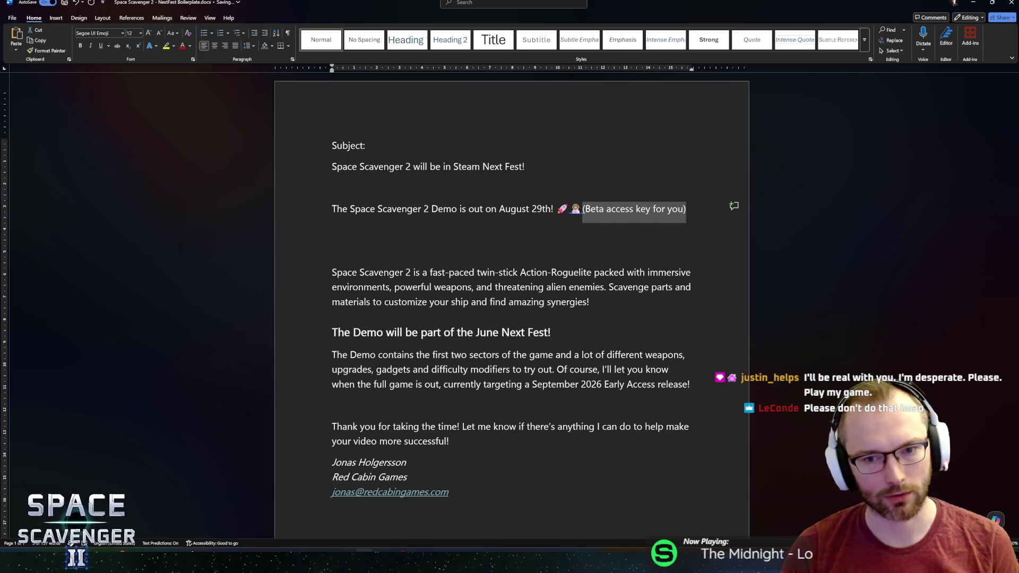
{"action": "key", "text": "Right"}
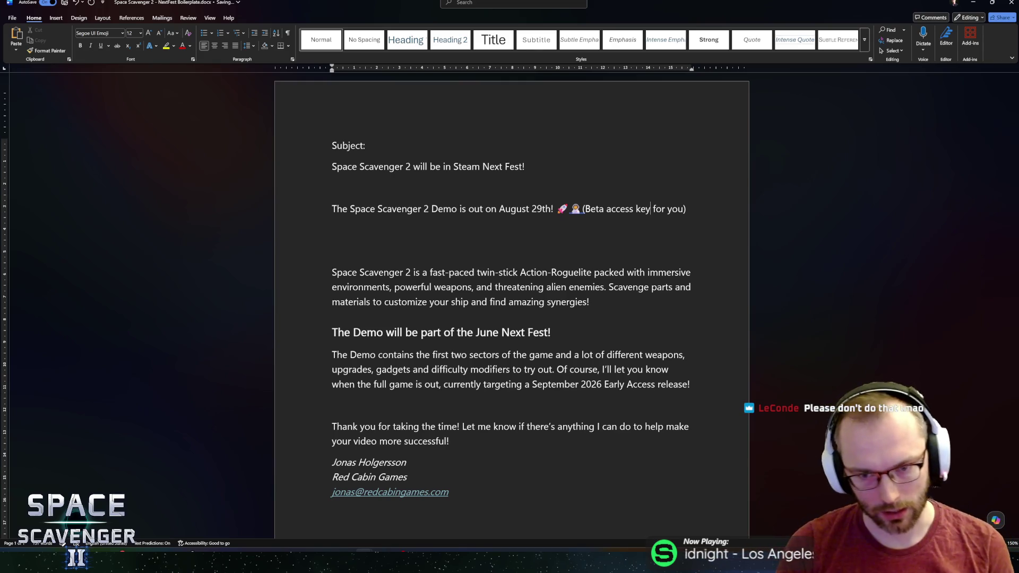
{"action": "double_click", "coordinate": [648, 209]}
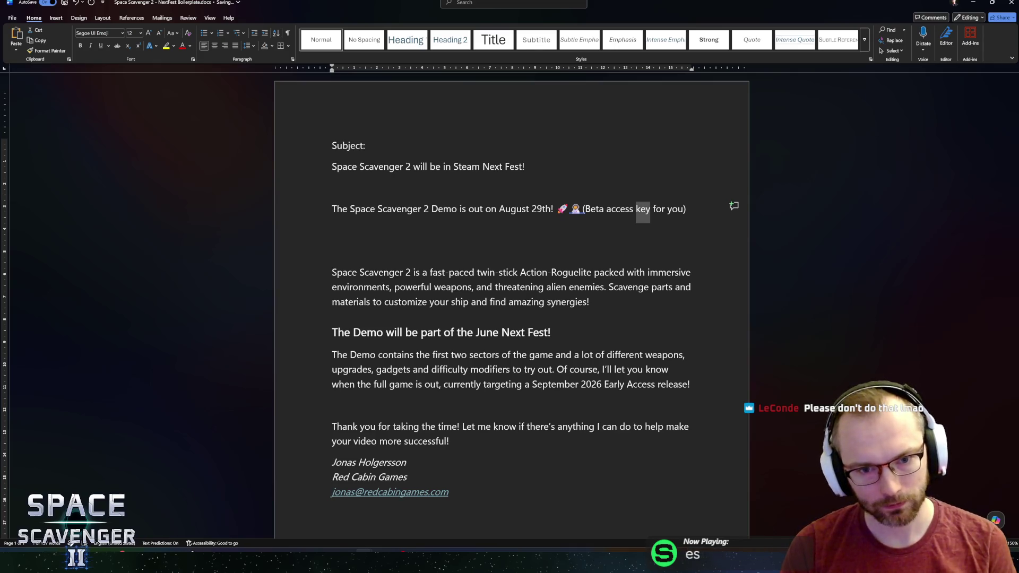
{"action": "left_click", "coordinate": [686, 208]}
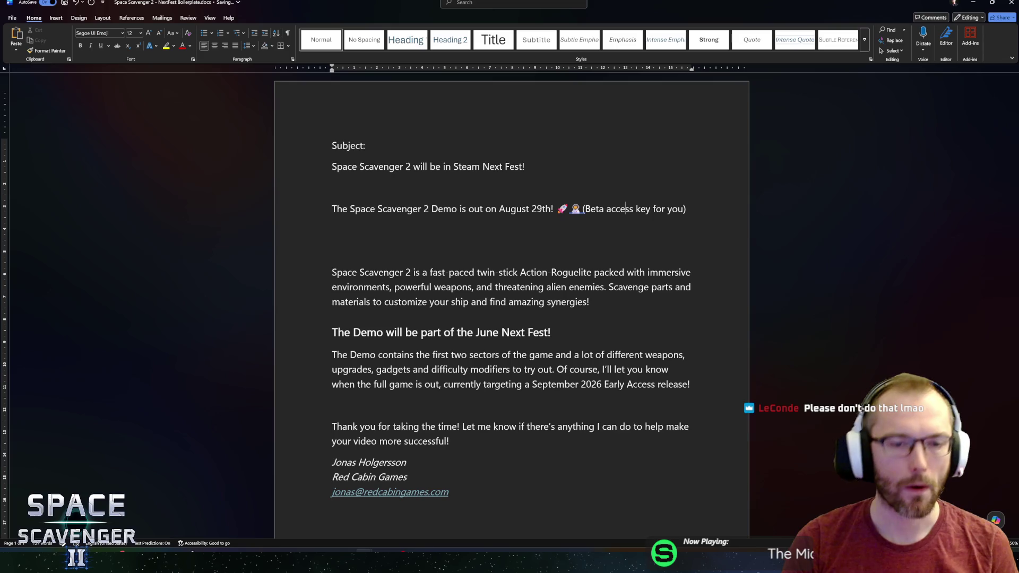
{"action": "left_click", "coordinate": [524, 167]}
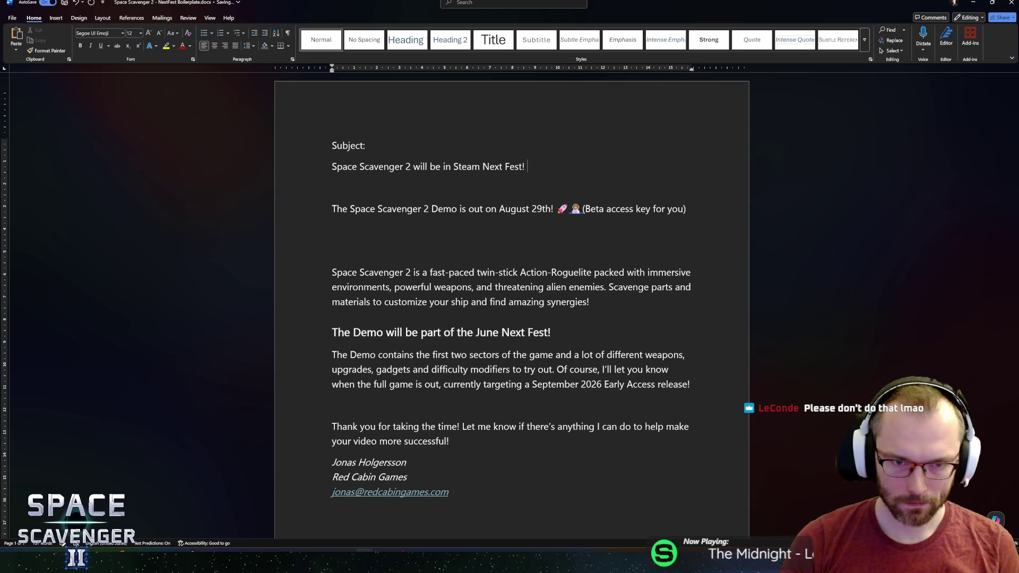
Append 'Play the Demo now!' to the subject line after a few rewordings
{"action": "type", "text": "The demo is re"}
{"action": "key", "text": "BackSpace"}
{"action": "key", "text": "BackSpace"}
{"action": "key", "text": "BackSpace"}
{"action": "type", "text": "Try"}
{"action": "type", "text": " the"}
{"action": "key", "text": "BackSpace"}
{"action": "key", "text": "BackSpace"}
{"action": "key", "text": "BackSpace"}
{"action": "type", "text": "Play the d"}
{"action": "key", "text": "BackSpace"}
{"action": "type", "text": "Demo now!"}
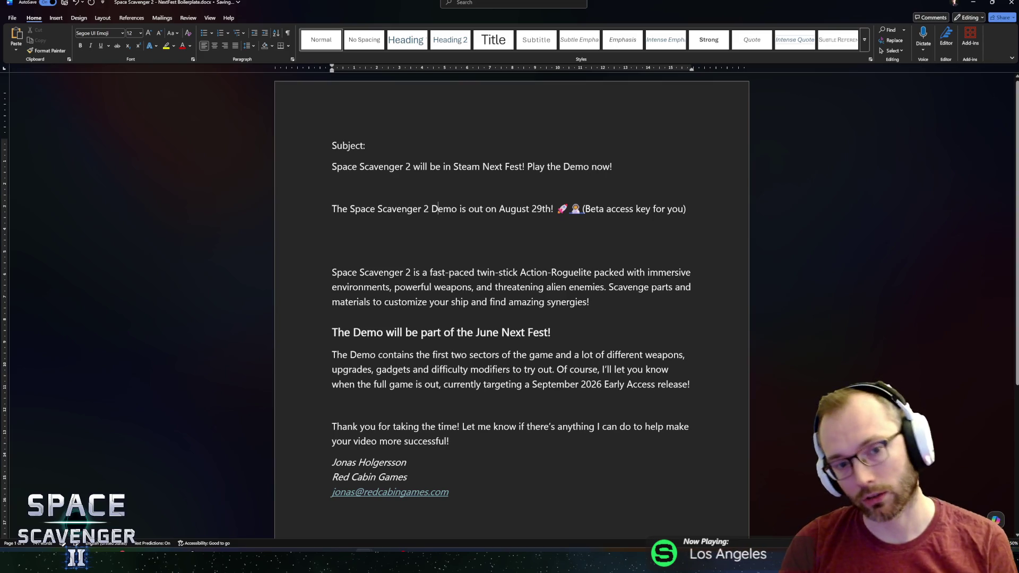
Try pasting the rocket and astronaut emojis after 'Fest!' and swapping 'Play' for 'Try', then undo it
{"action": "key", "text": "ctrl+shift+Right"}
{"action": "key", "text": "ctrl+shift+Right"}
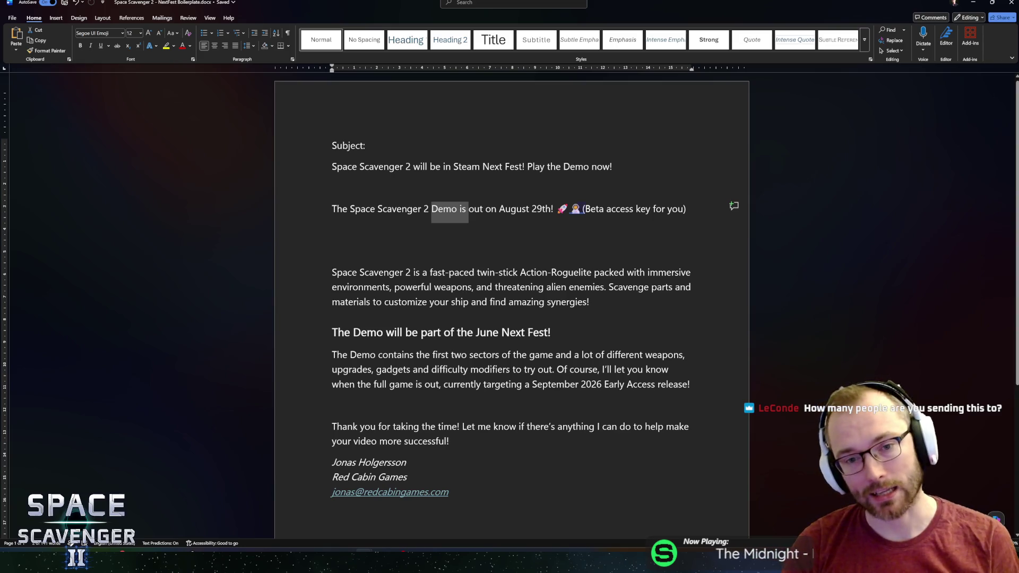
{"action": "left_click", "coordinate": [612, 208]}
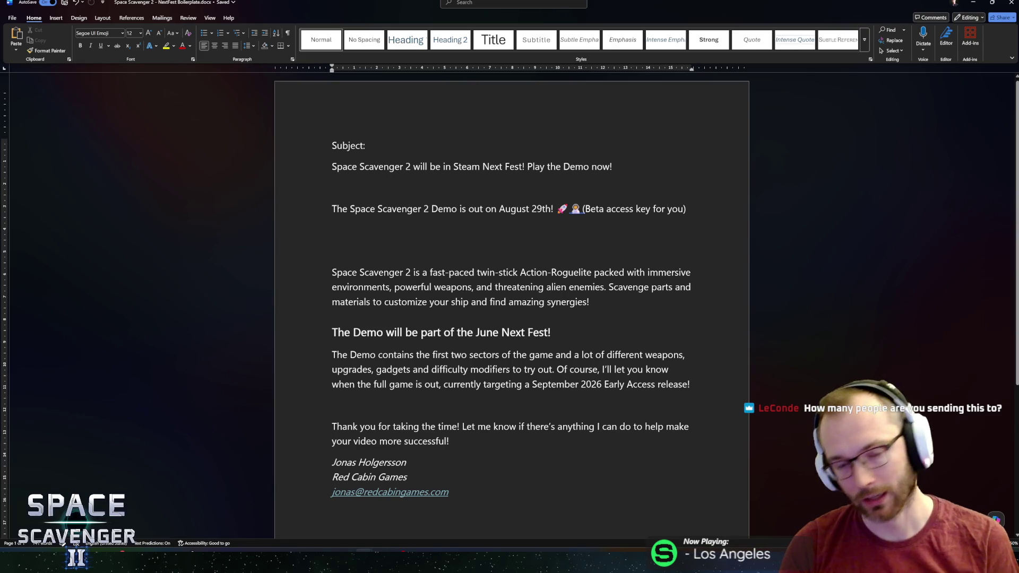
{"action": "left_click", "coordinate": [332, 208]}
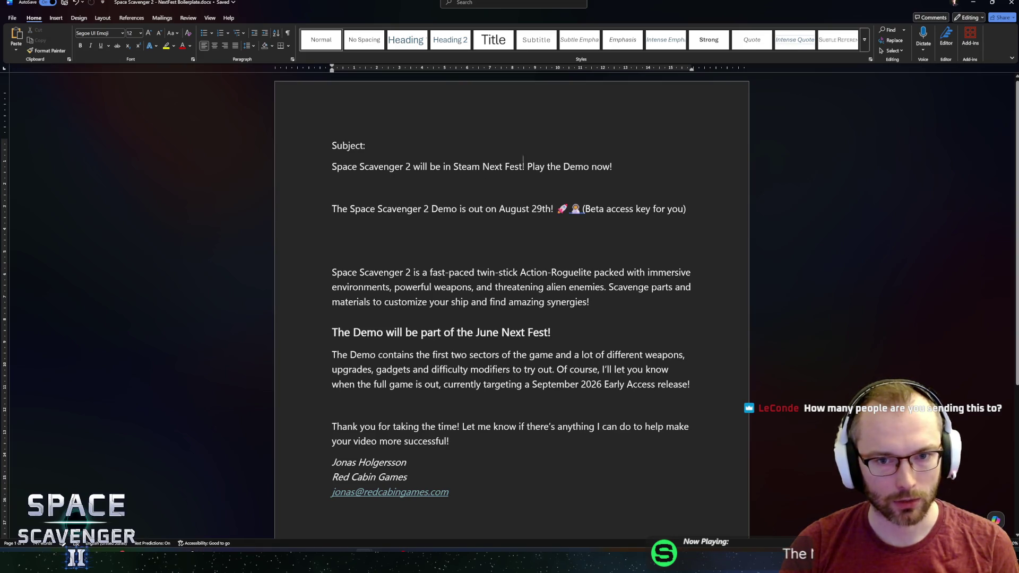
{"action": "key", "text": "ctrl+v"}
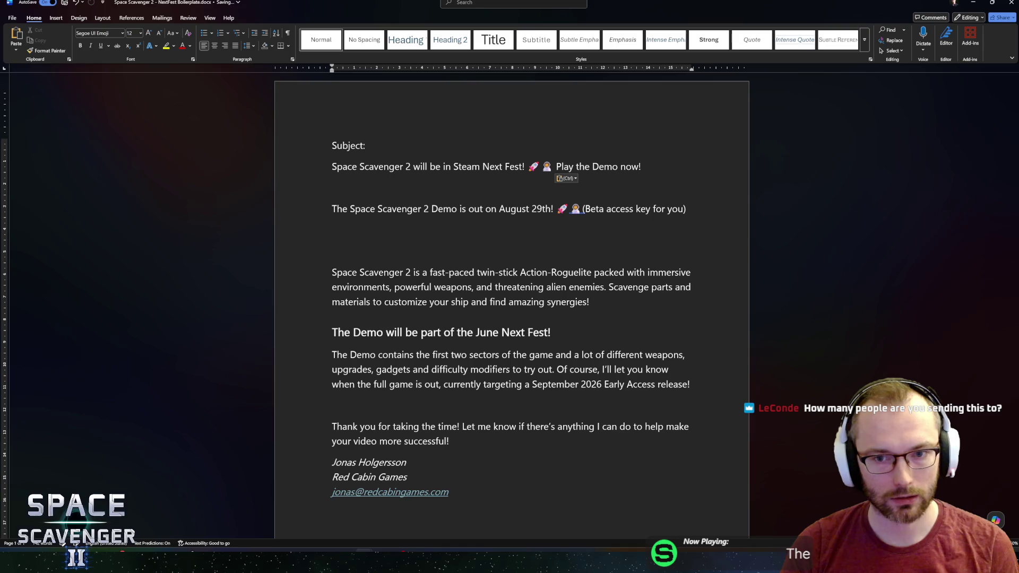
{"action": "key", "text": "ctrl+shift+Left"}
{"action": "type", "text": "Try"}
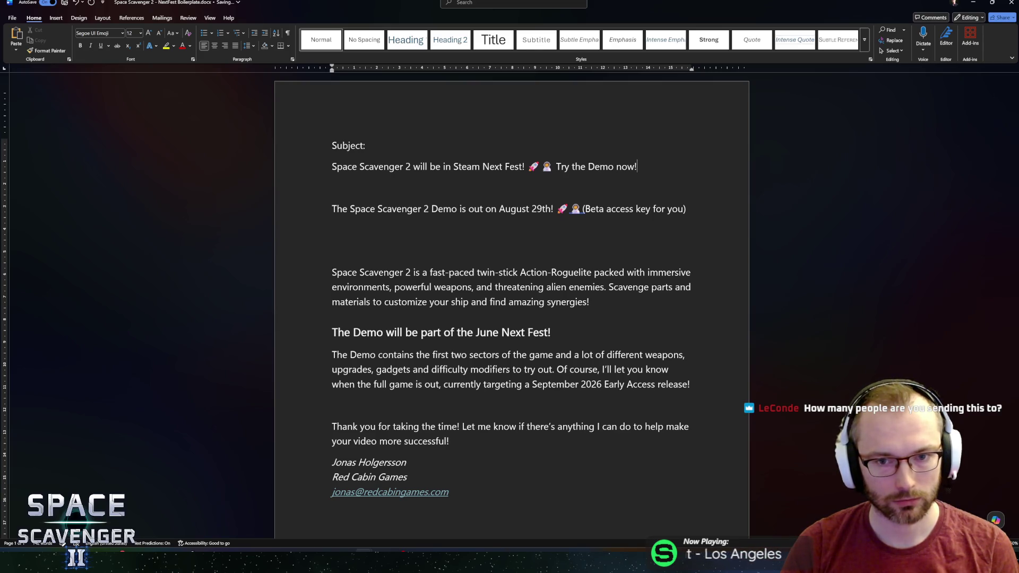
{"action": "key", "text": "ctrl+z"}
{"action": "key", "text": "Down"}
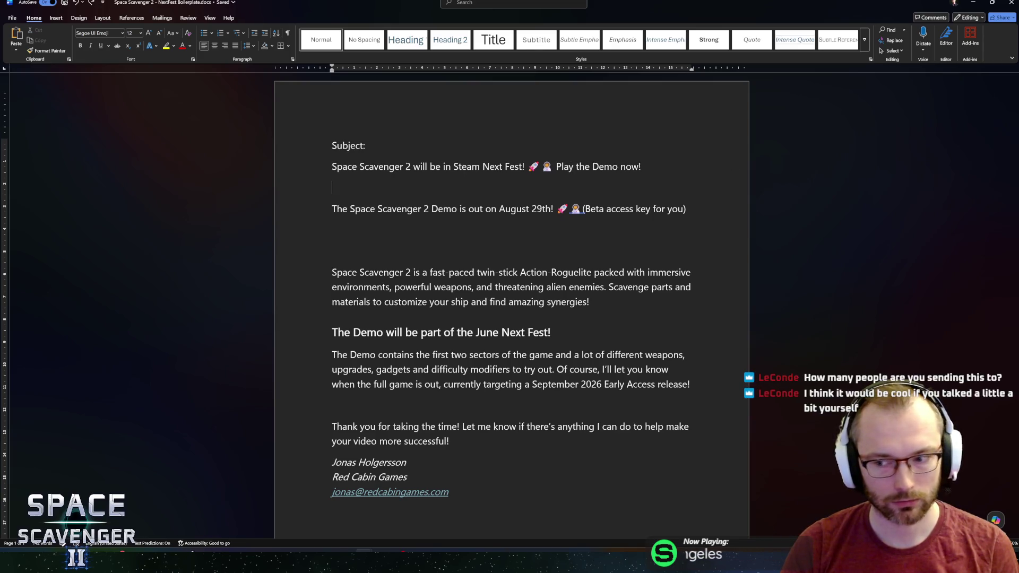
{"action": "key", "text": "BackSpace"}
{"action": "key", "text": "BackSpace"}
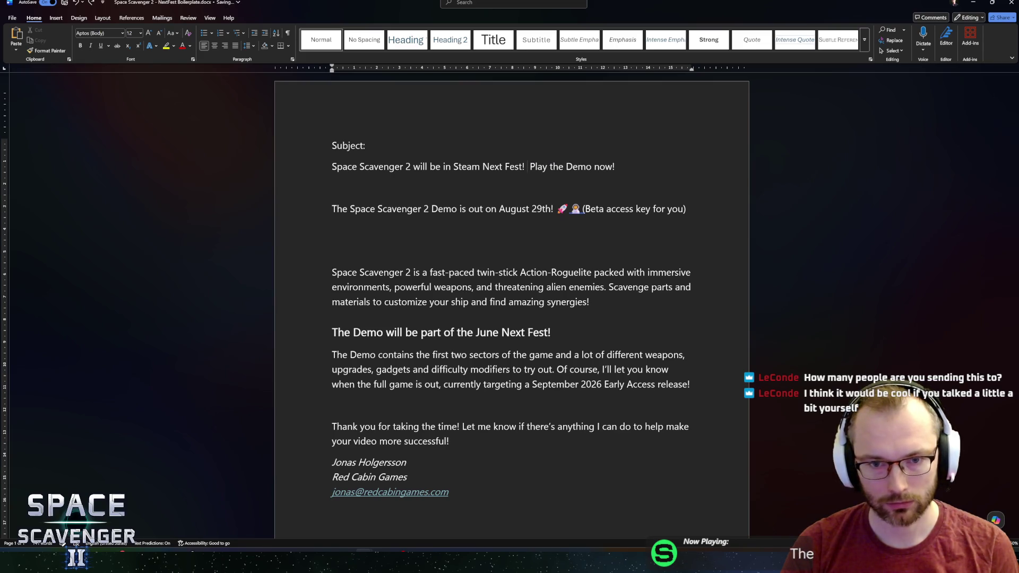
{"action": "key", "text": "End"}
Change 'Play' to 'Try' and insert the rocket and astronaut emojis after 'Fest!'
{"action": "double_click", "coordinate": [534, 166]}
{"action": "type", "text": "Try"}
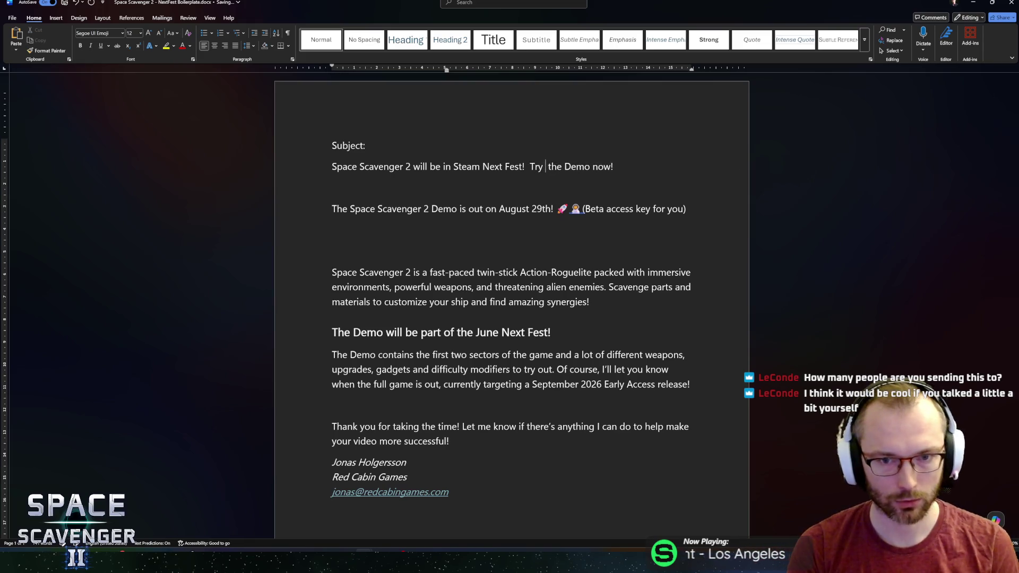
{"action": "key", "text": "BackSpace"}
{"action": "key", "text": "ctrl+Left"}
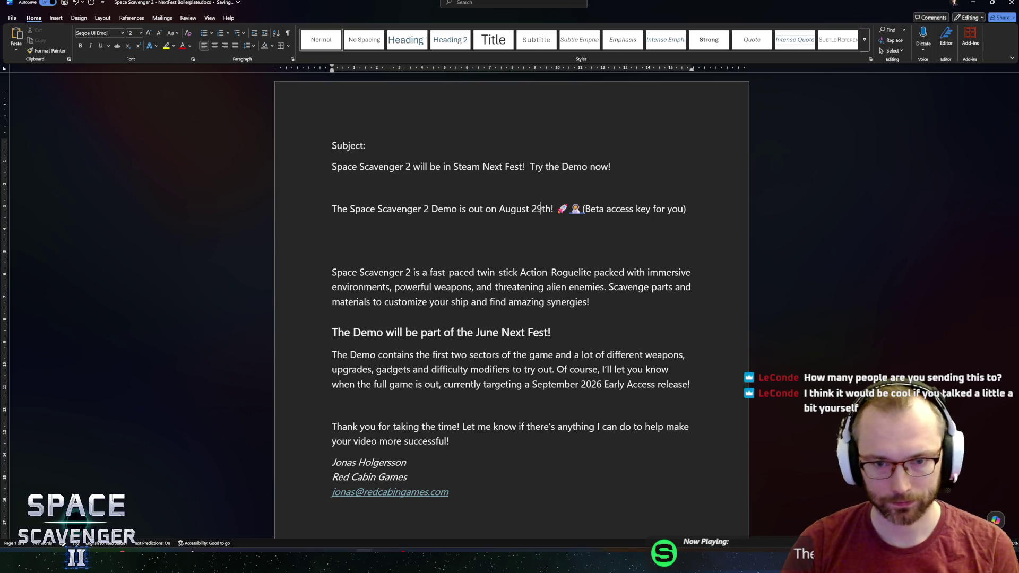
{"action": "key", "text": "Down"}
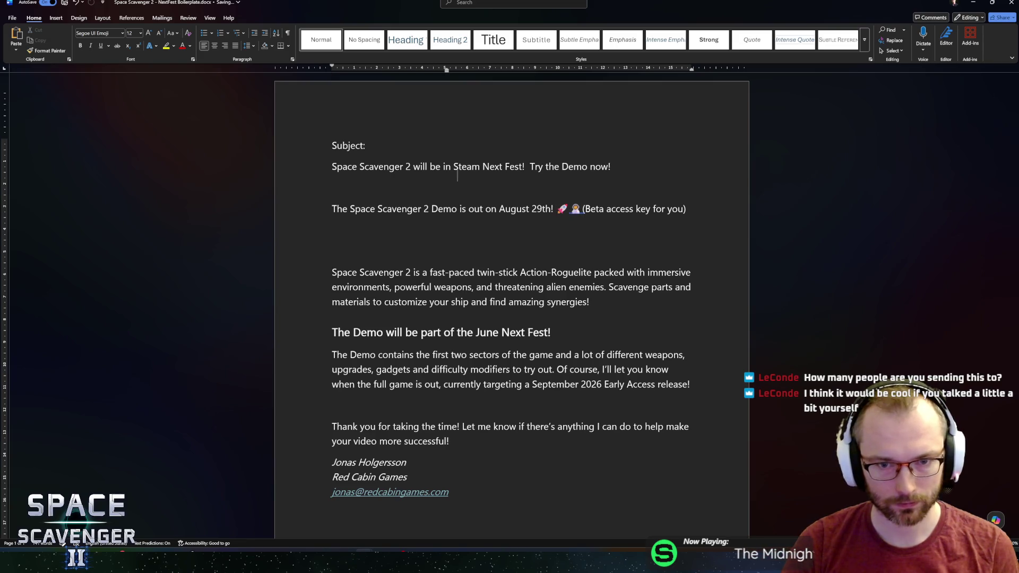
{"action": "key", "text": "ctrl+v"}
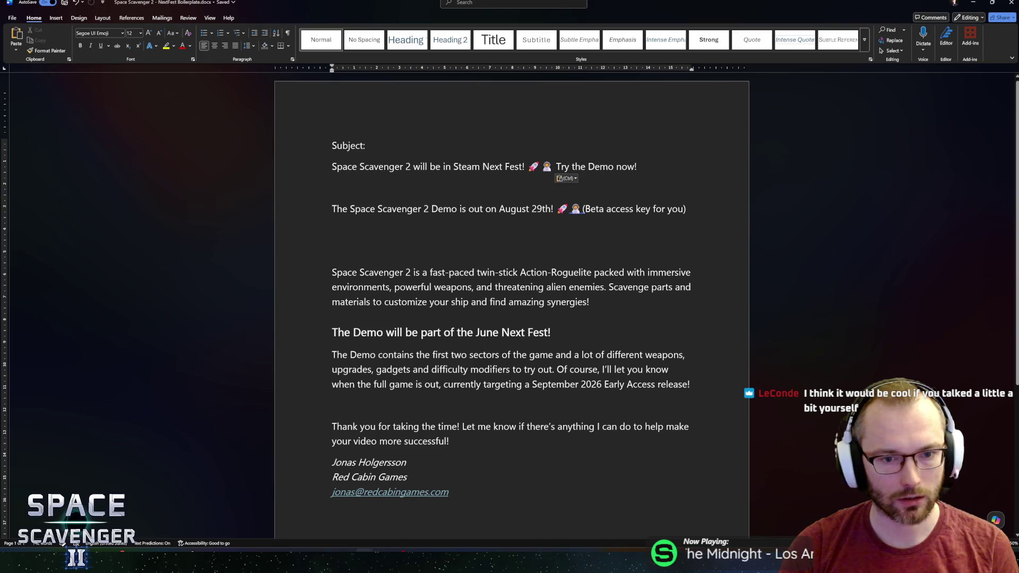
Delete the 'August 29th' demo announcement line and the blank line after it
{"action": "key", "text": "shift+Down"}
{"action": "key", "text": "Delete"}
{"action": "key", "text": "Delete"}
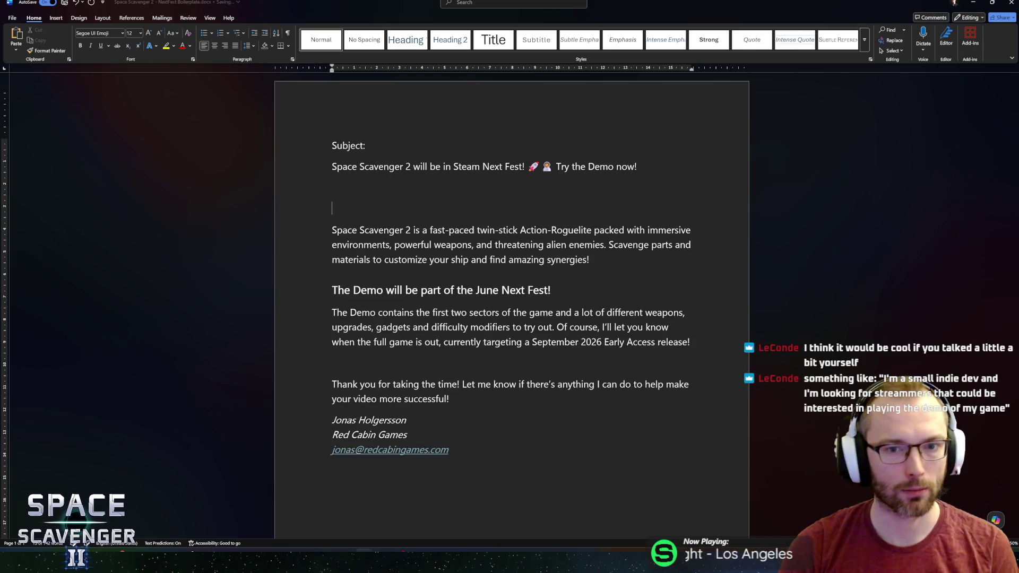
{"action": "key", "text": "Delete"}
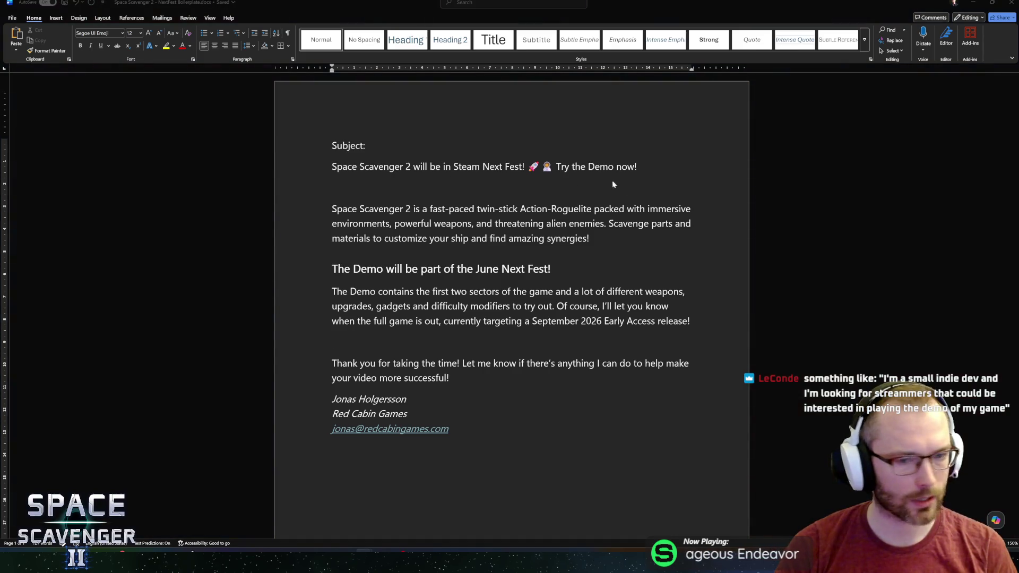
{"action": "left_click", "coordinate": [393, 342]}
{"action": "key", "text": "ctrl+v"}
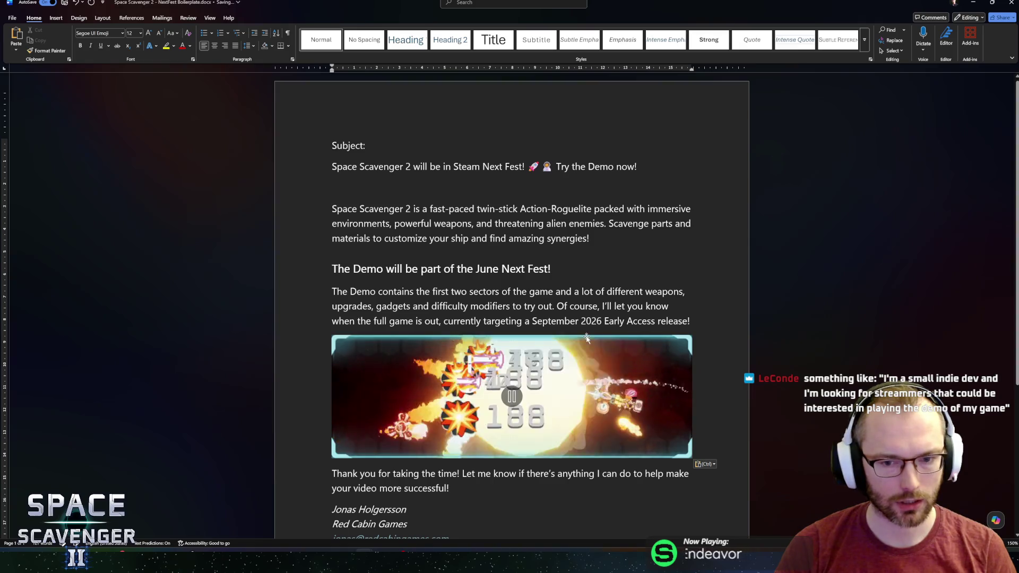
{"action": "left_click", "coordinate": [587, 343]}
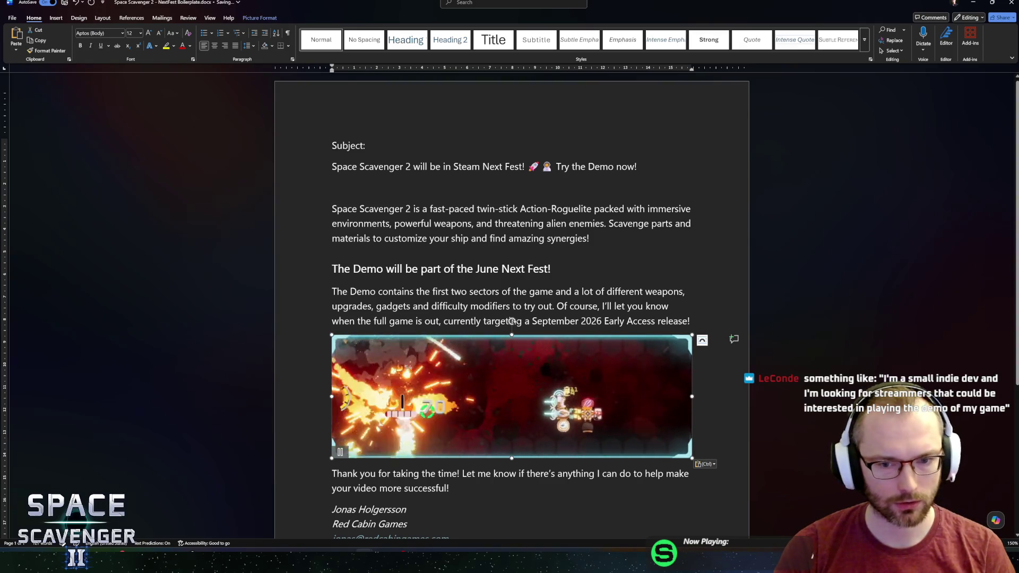
{"action": "key", "text": "Delete"}
{"action": "scroll", "coordinate": [512, 321], "scroll_direction": "down", "scroll_amount": 1}
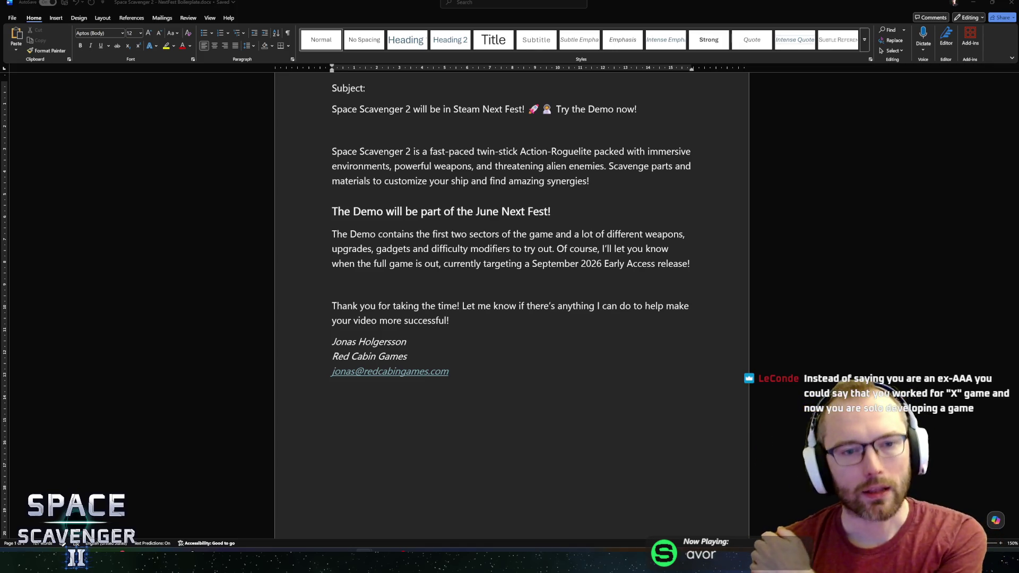
{"action": "left_click", "coordinate": [332, 284]}
{"action": "scroll", "coordinate": [386, 140], "scroll_direction": "up", "scroll_amount": 2}
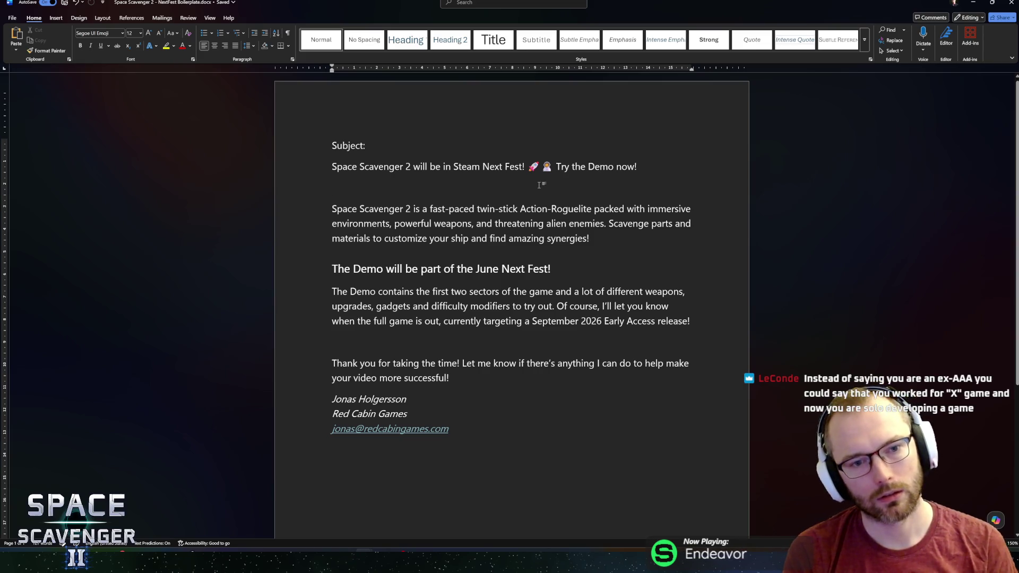
Type a greeting introducing the sender as an ex-Battlefield developer gone full-time indie
{"action": "type", "text": "Hi"}
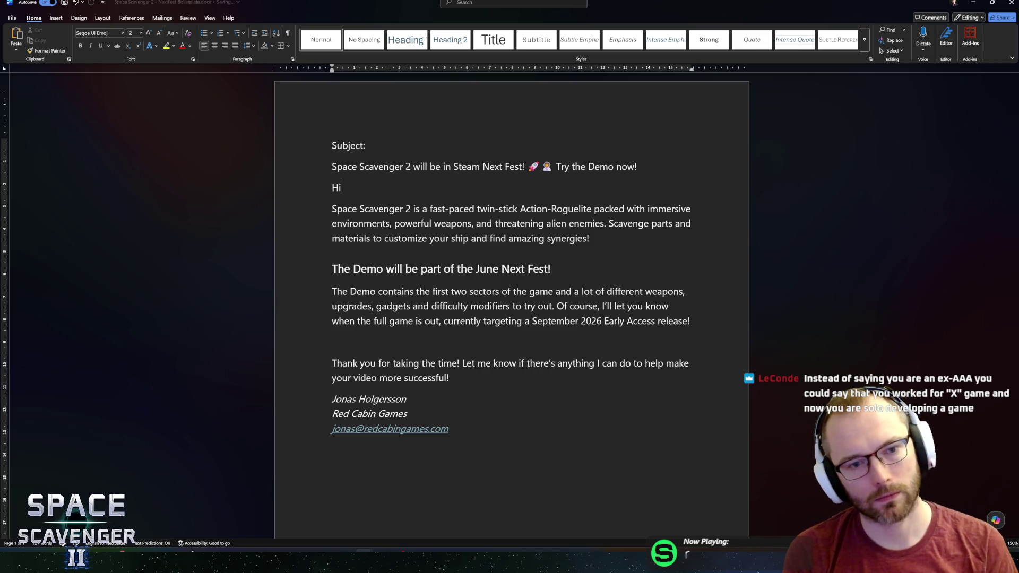
{"action": "type", "text": ", I'mJona"}
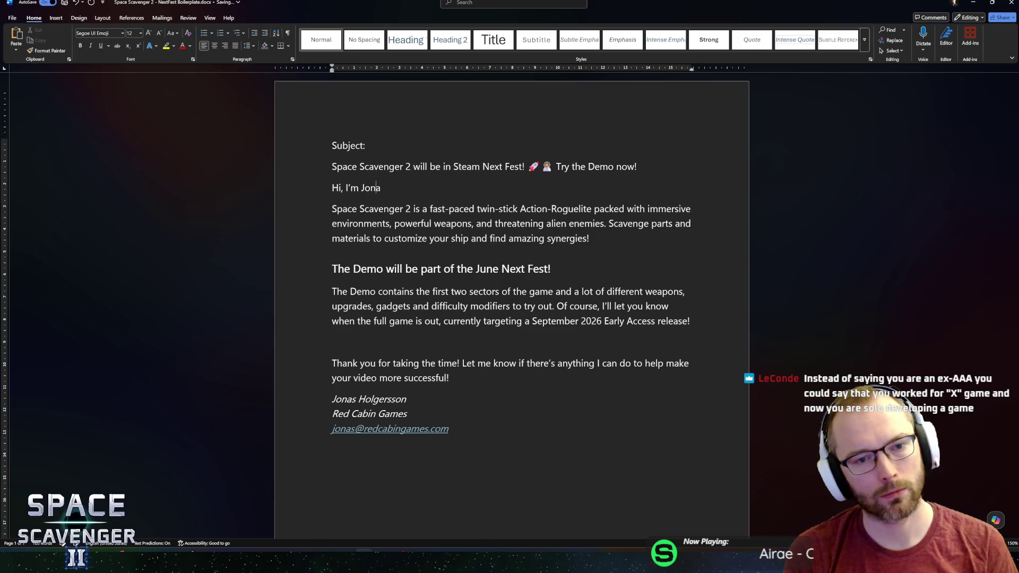
{"action": "type", "text": "s, an ex-Battele"}
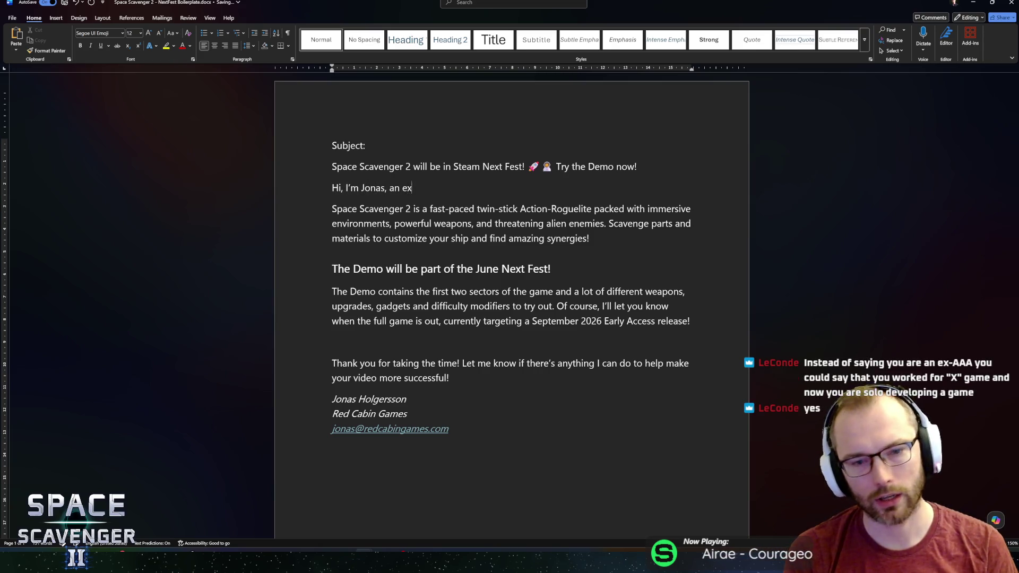
{"action": "key", "text": "BackSpace"}
{"action": "key", "text": "BackSpace"}
{"action": "key", "text": "BackSpace"}
{"action": "type", "text": "lefield developer hon"}
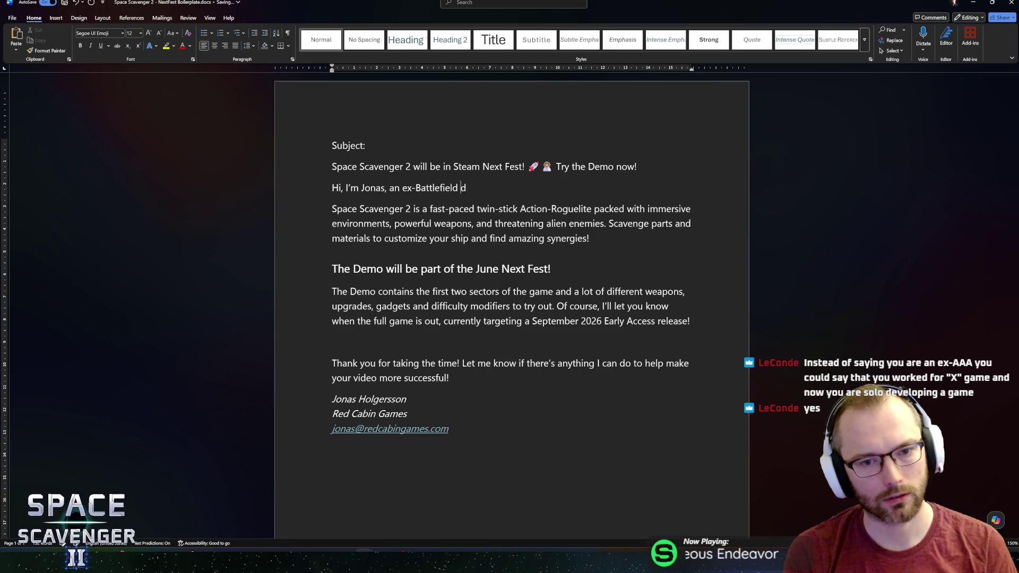
{"action": "key", "text": "BackSpace"}
{"action": "key", "text": "BackSpace"}
{"action": "key", "text": "BackSpace"}
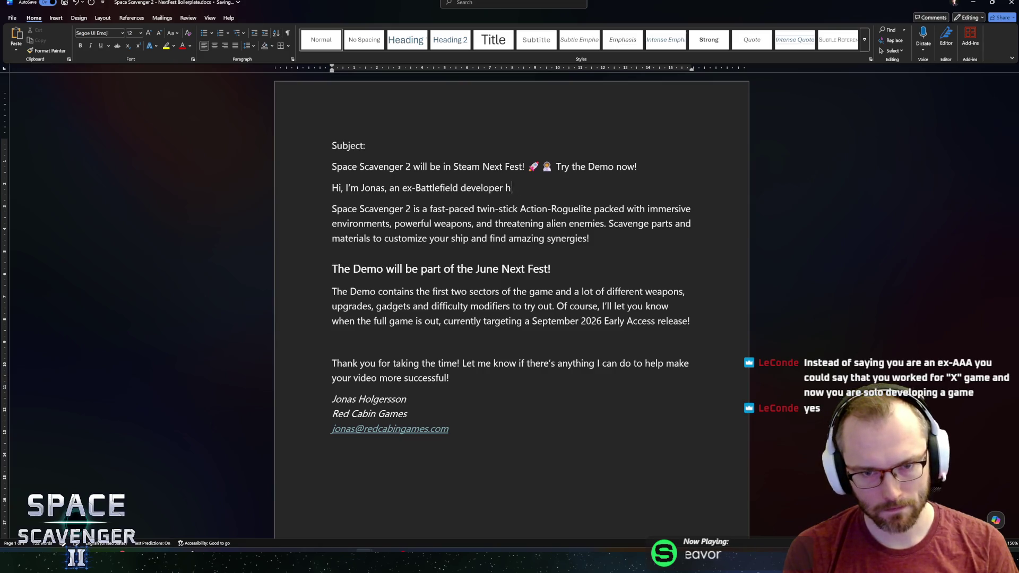
{"action": "type", "text": "gone full-ti"}
{"action": "key", "text": "BackSpace"}
{"action": "key", "text": "BackSpace"}
{"action": "type", "text": "time indie!"}
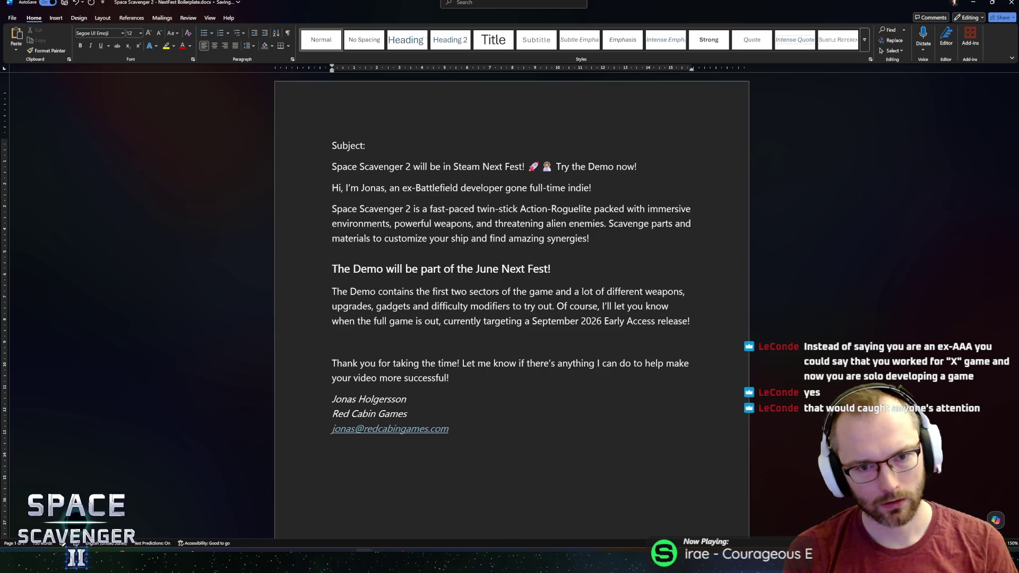
{"action": "type", "text": "I'm"}
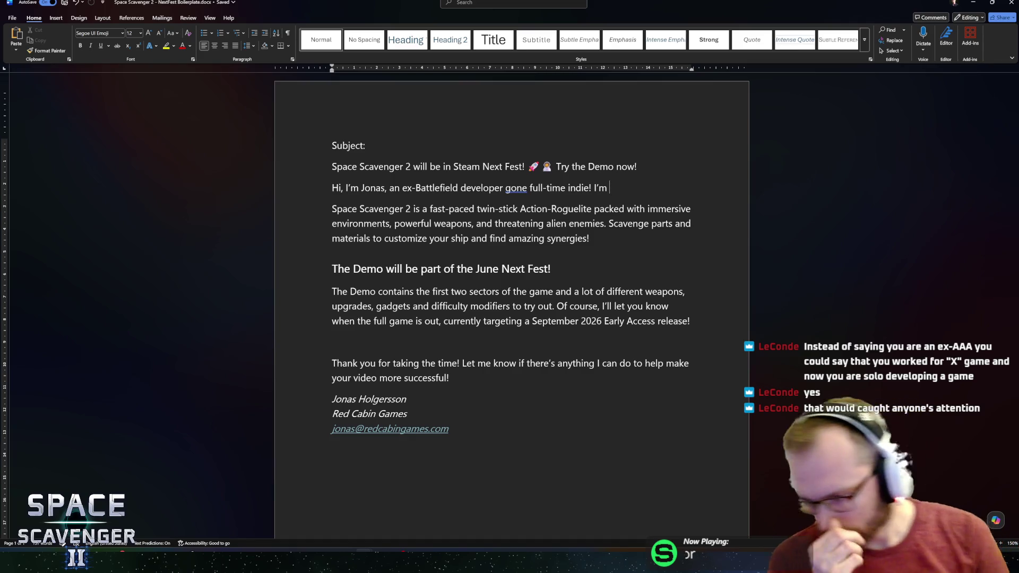
{"action": "key", "text": "shift+Left"}
{"action": "key", "text": "shift+Left"}
{"action": "key", "text": "shift+Left"}
{"action": "key", "text": "Left"}
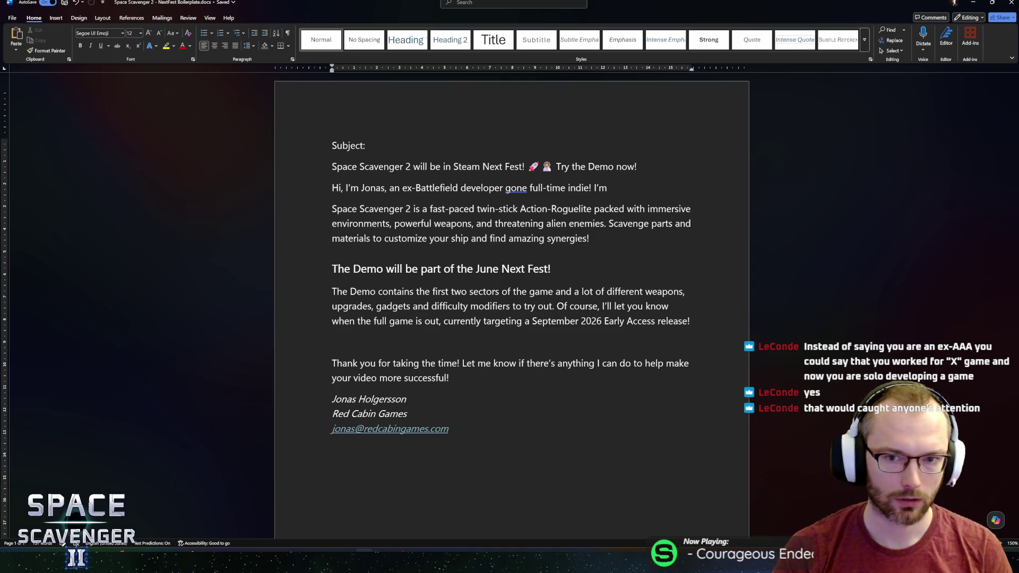
{"action": "key", "text": "End"}
{"action": "key", "text": "shift+Left"}
{"action": "key", "text": "shift+Left"}
{"action": "key", "text": "shift+Left"}
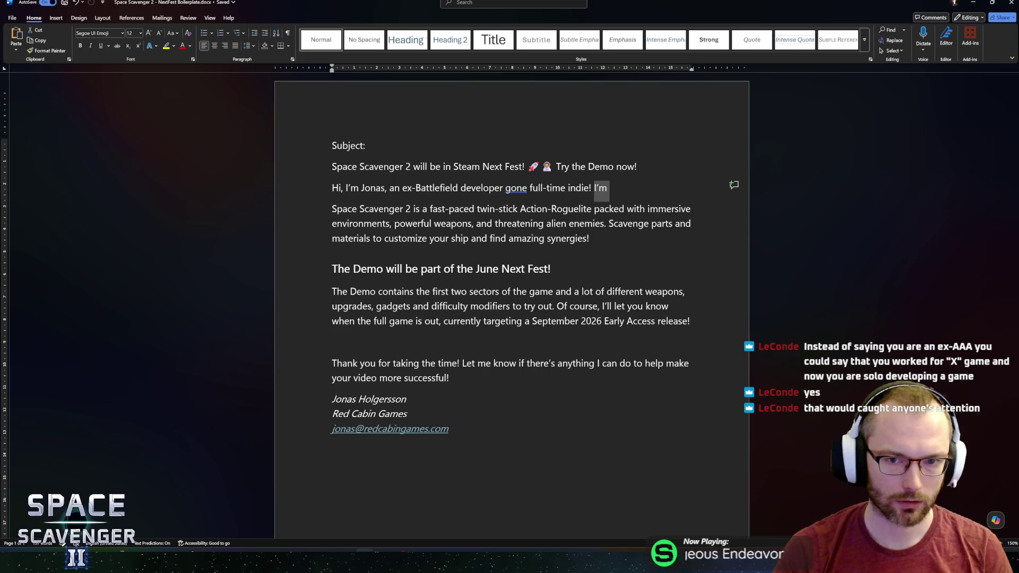
{"action": "key", "text": "BackSpace"}
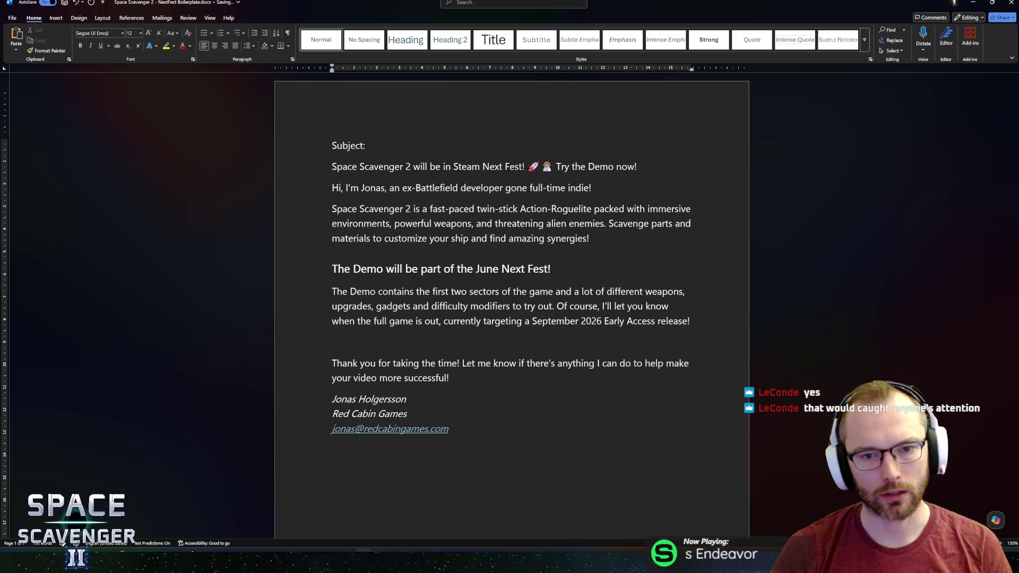
Try merging the game description into the greeting as 'working on Space Scavenger 2', then revert
{"action": "left_click", "coordinate": [697, 196], "text": "shift"}
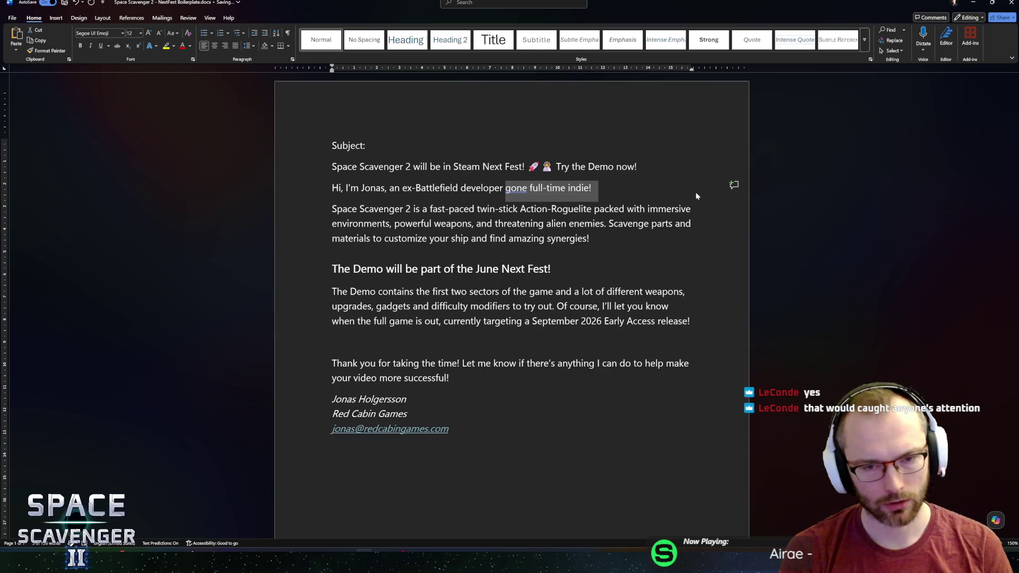
{"action": "type", "text": "working on"}
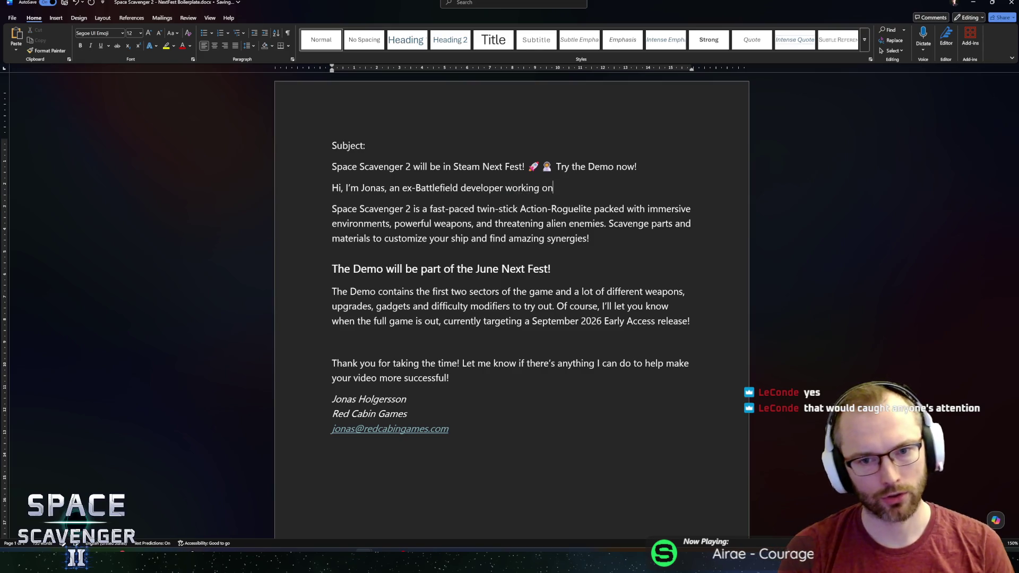
{"action": "key", "text": "Delete"}
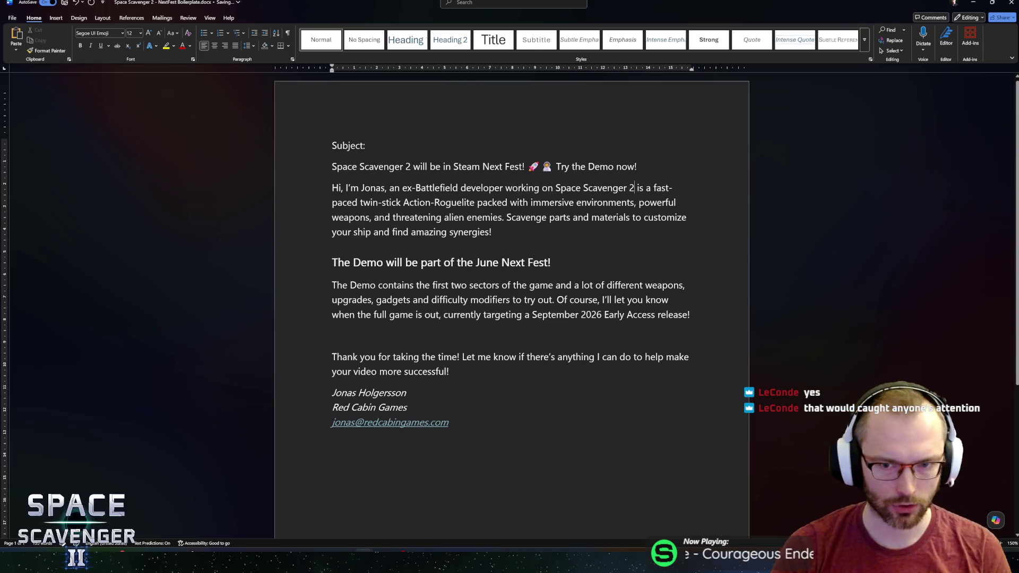
{"action": "type", "text": ","}
{"action": "key", "text": "Delete"}
{"action": "key", "text": "Delete"}
{"action": "key", "text": "Delete"}
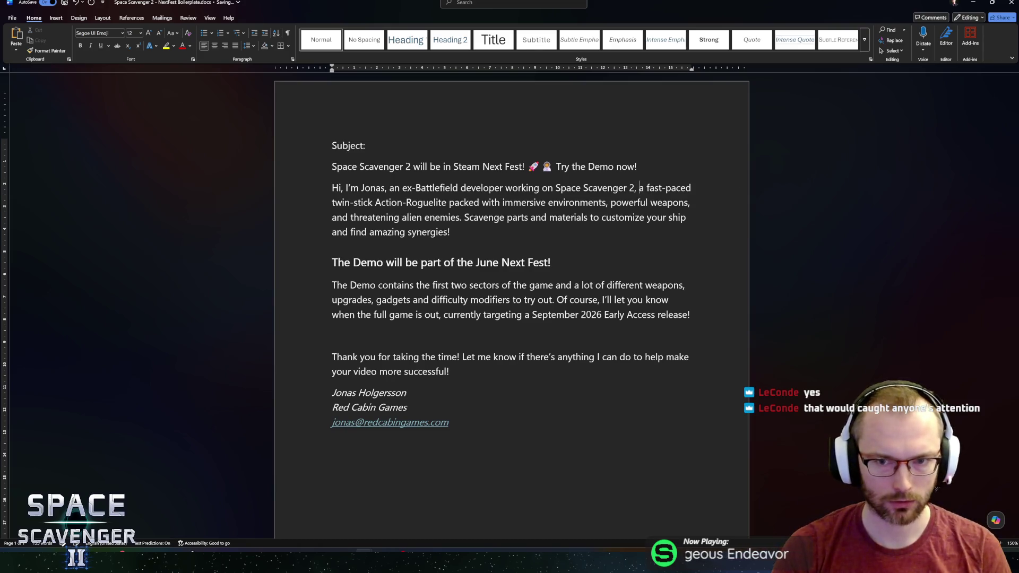
{"action": "key", "text": "shift+Left"}
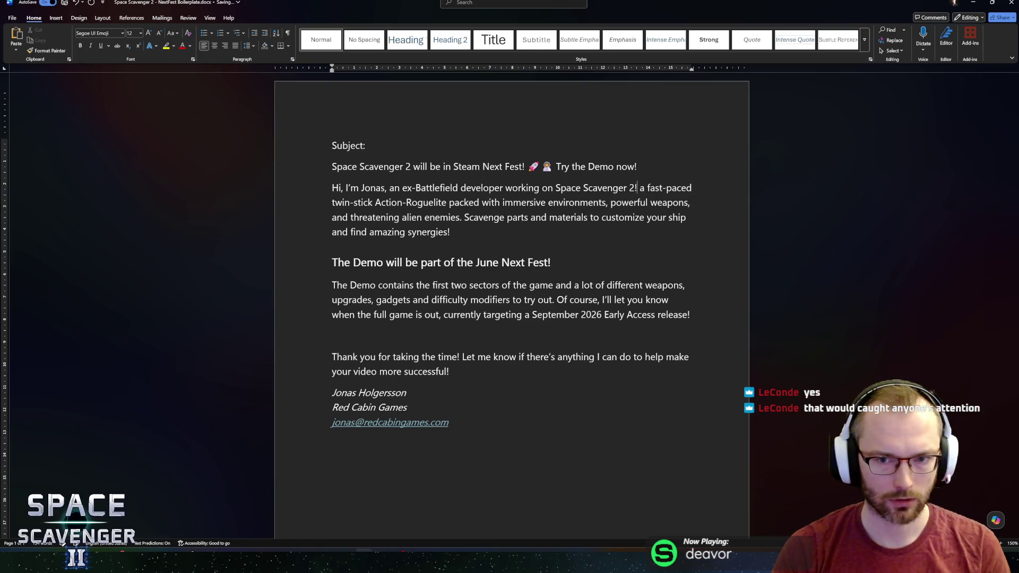
{"action": "key", "text": "Right"}
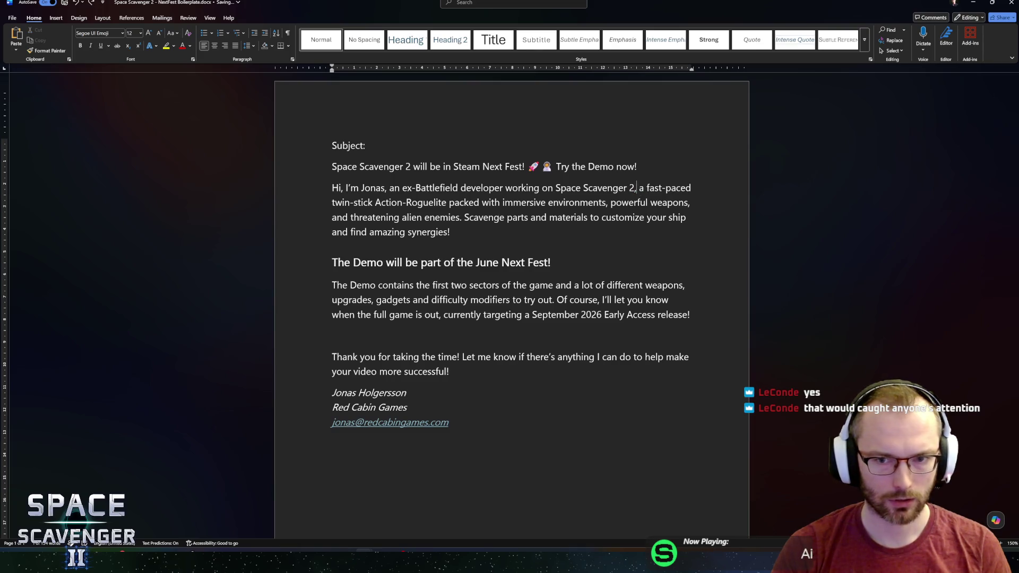
{"action": "key", "text": "Down"}
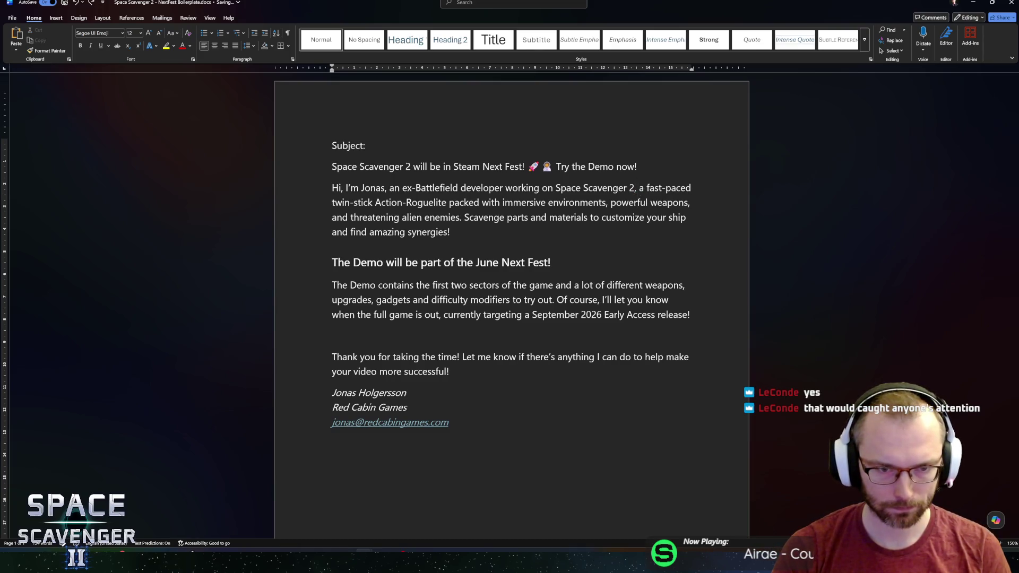
{"action": "key", "text": "ctrl+z"}
{"action": "key", "text": "ctrl+z"}
{"action": "key", "text": "ctrl+z"}
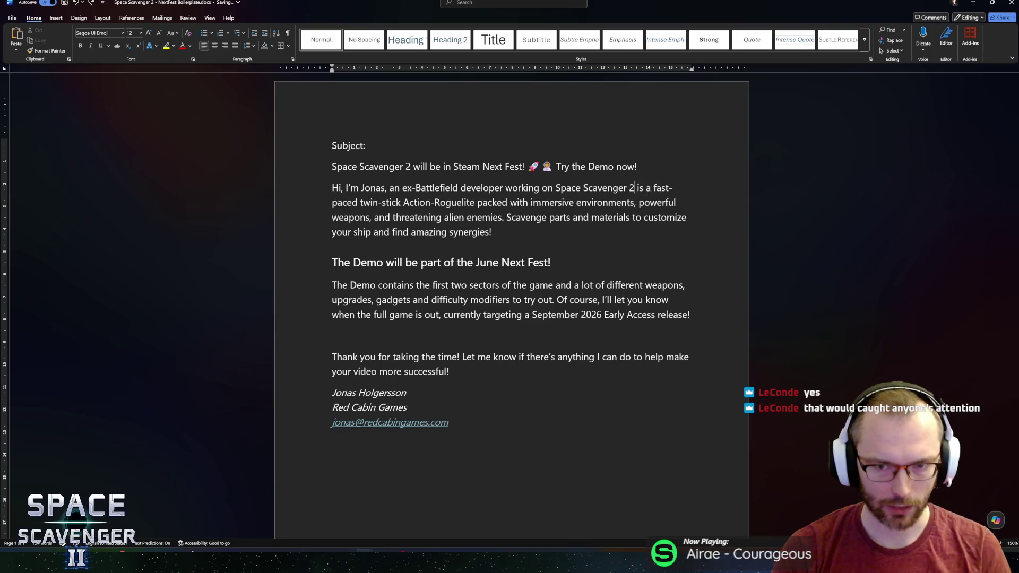
{"action": "type", "text": "gone full-time indie!"}
Replace 'gone full-time indie!' with 'working solo on Space Scavenger 2' and start a new paragraph
{"action": "left_click", "coordinate": [516, 188]}
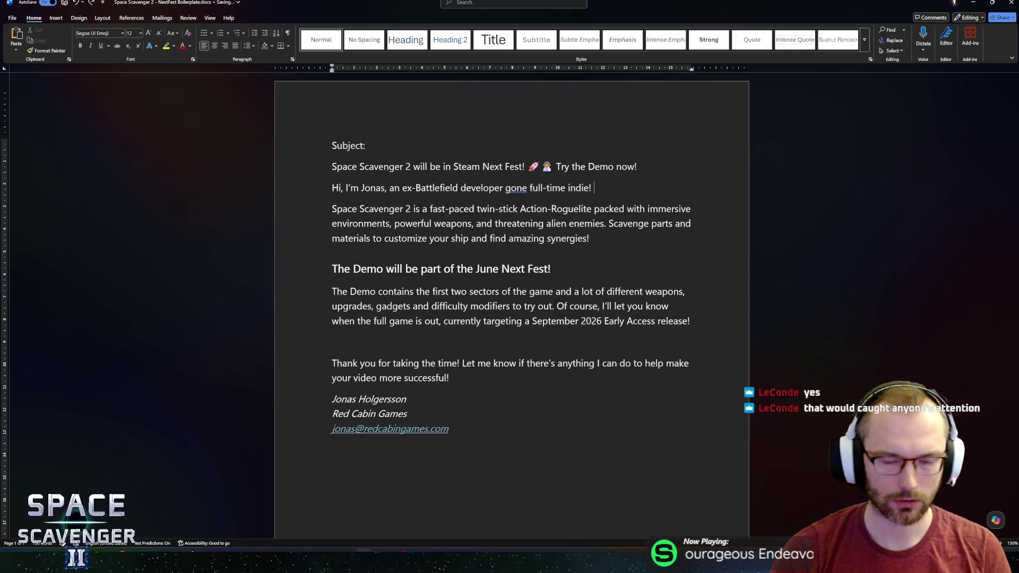
{"action": "left_click", "coordinate": [501, 188]}
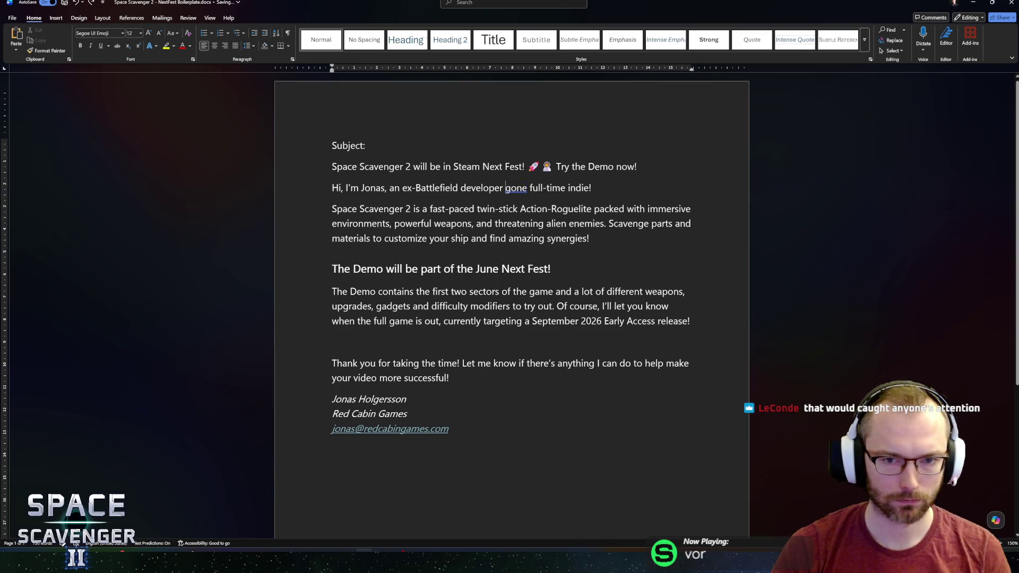
{"action": "key", "text": "shift+End"}
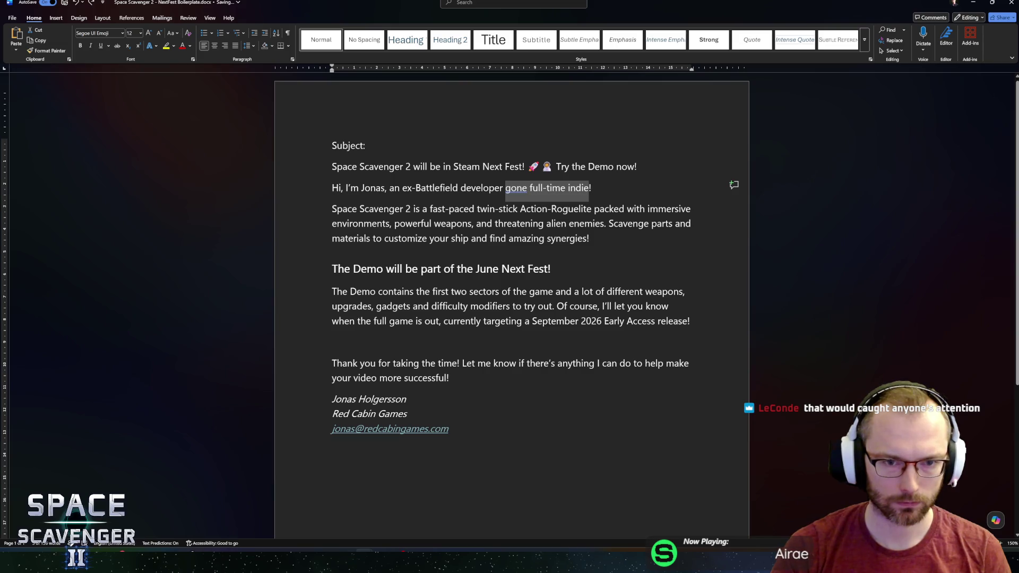
{"action": "type", "text": "working"}
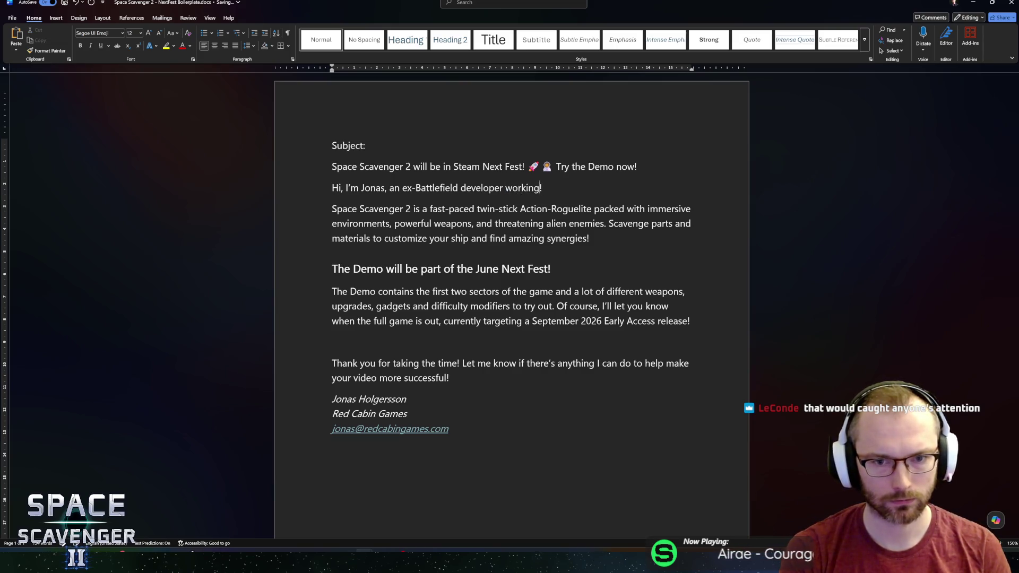
{"action": "type", "text": " solo on Space Scavenger 2"}
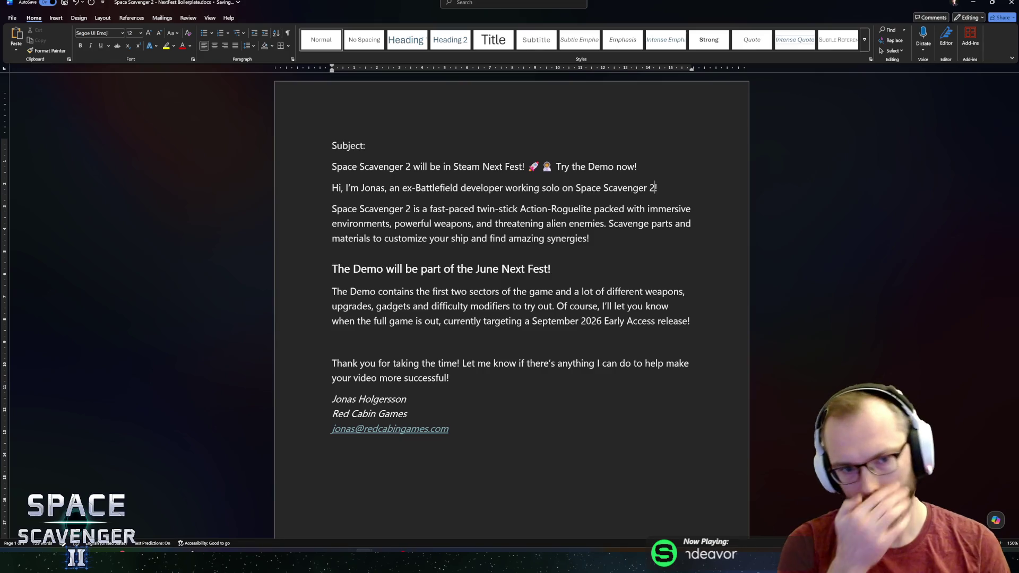
{"action": "key", "text": "End"}
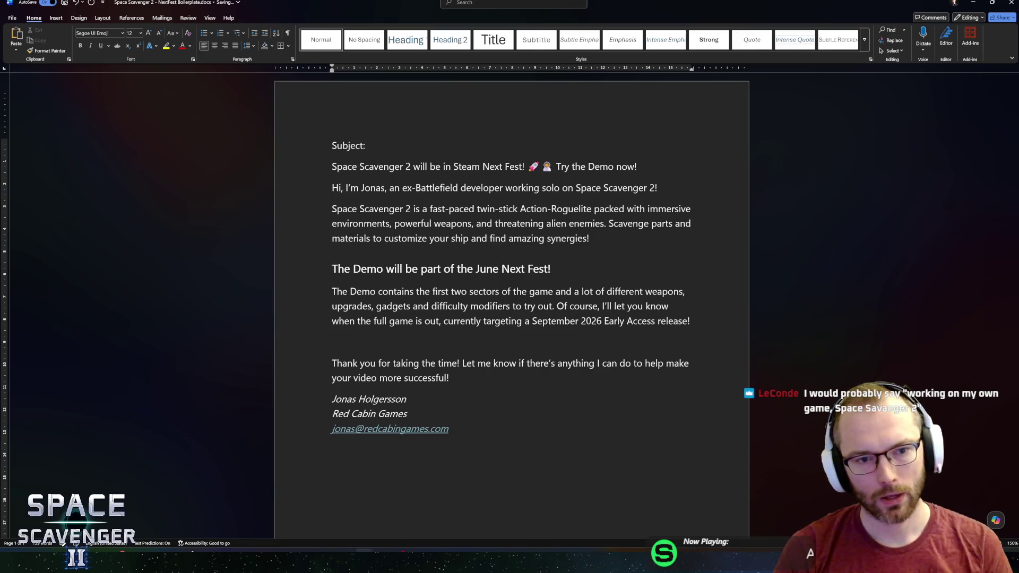
{"action": "key", "text": "Return"}
Type the lines 'Personal message.', 'Press-kit:' and 'Steam Link:' beneath the greeting
{"action": "type", "text": "Personal"}
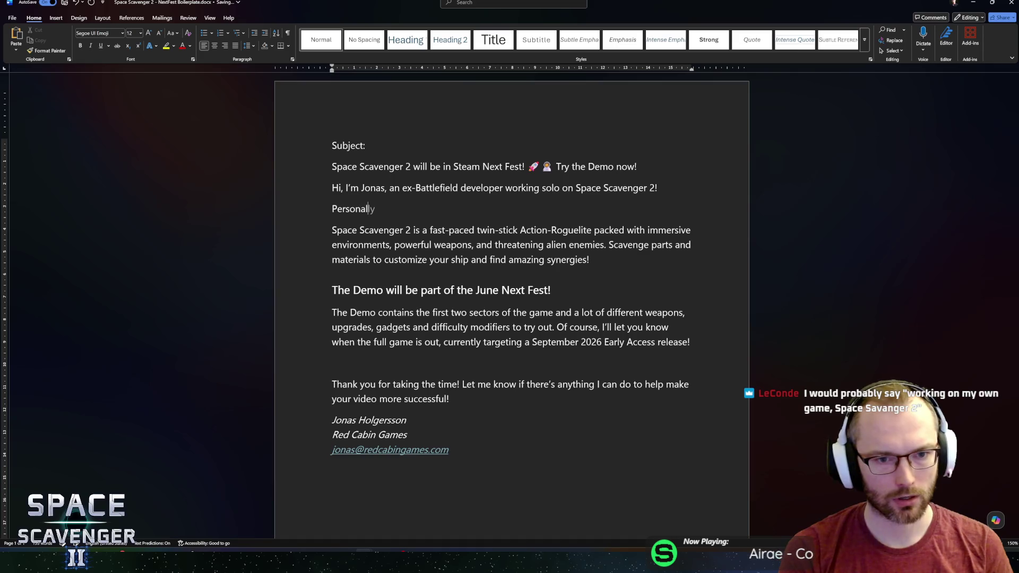
{"action": "type", "text": " message."}
{"action": "key", "text": "Return"}
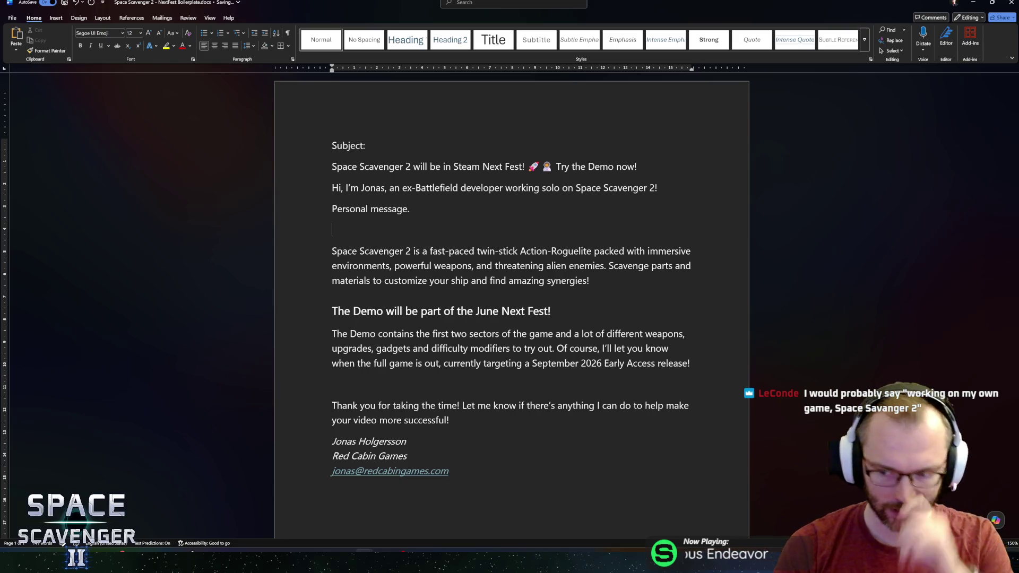
{"action": "type", "text": "Press-kit:"}
{"action": "key", "text": "shift+Return"}
{"action": "type", "text": "Steam Link:"}
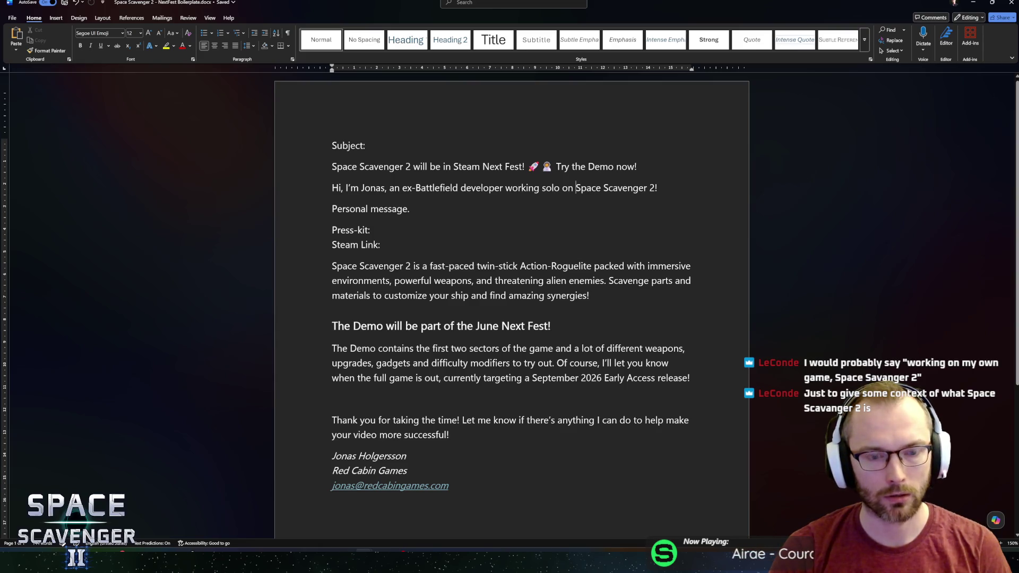
{"action": "left_click", "coordinate": [541, 187]}
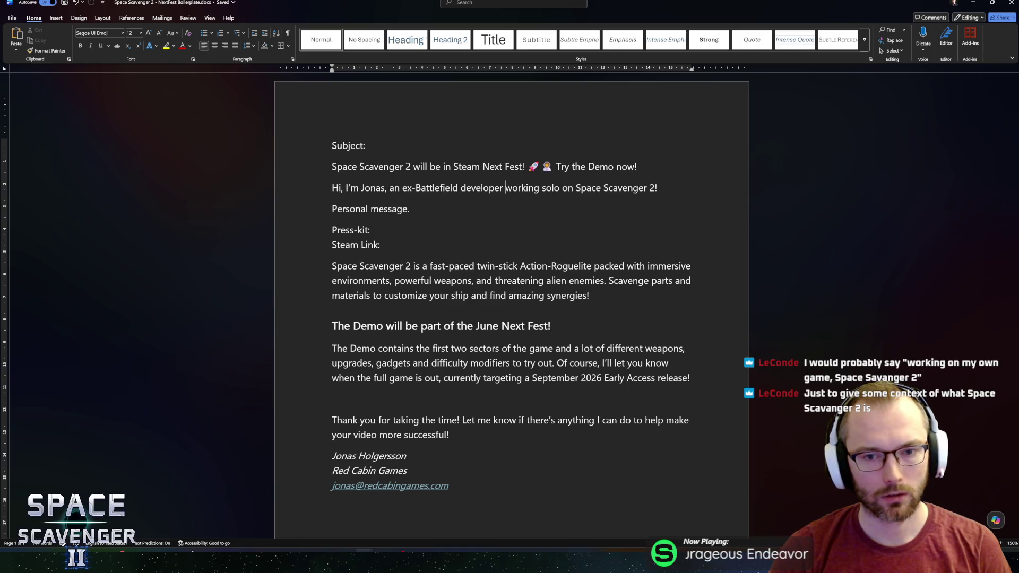
Reword the greeting to 'working on Space Scavenger 2, my solo indie game!'
{"action": "key", "text": "ctrl+Right"}
{"action": "key", "text": "ctrl+Right"}
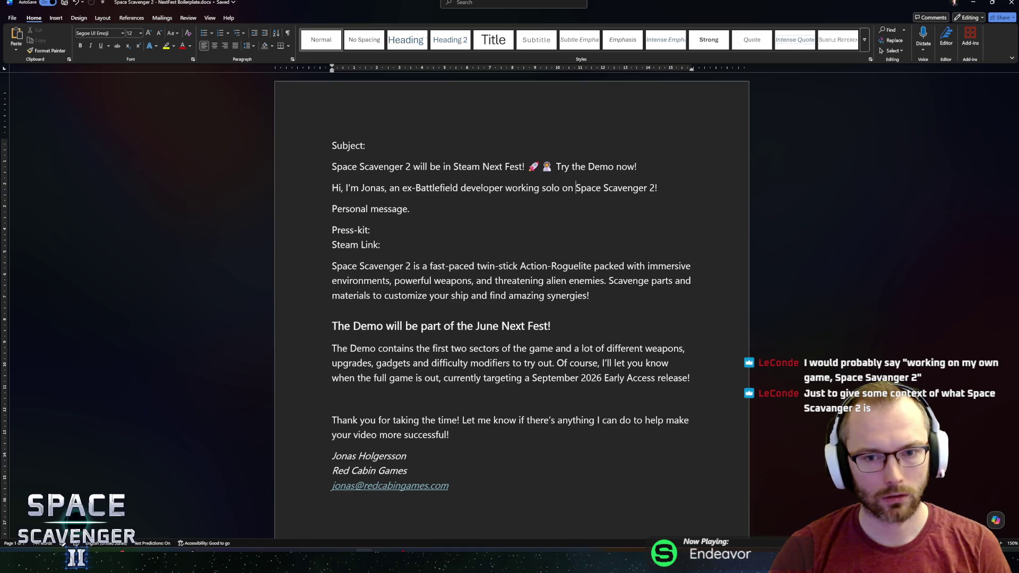
{"action": "key", "text": "ctrl+shift+Left"}
{"action": "key", "text": "ctrl+shift+Left"}
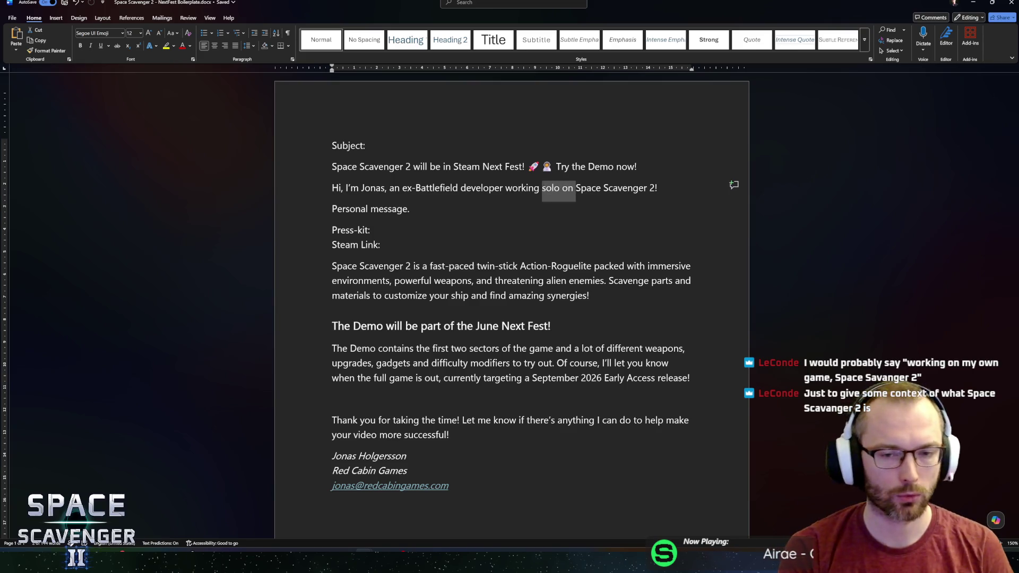
{"action": "type", "text": "on"}
{"action": "key", "text": "ctrl+Right"}
{"action": "key", "text": "ctrl+Right"}
{"action": "key", "text": "ctrl+Right"}
{"action": "type", "text": ", my solo "}
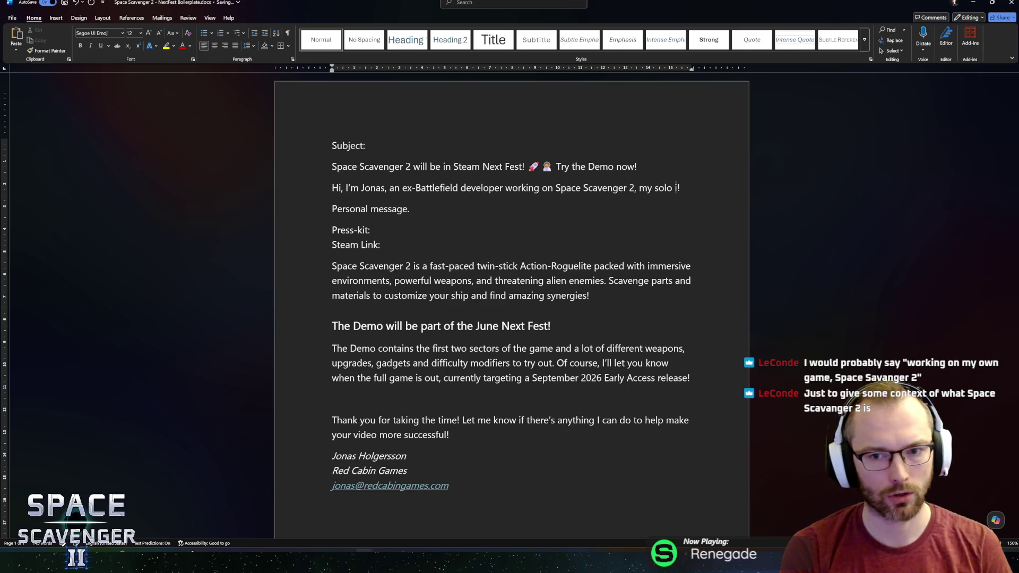
{"action": "type", "text": "indie "}
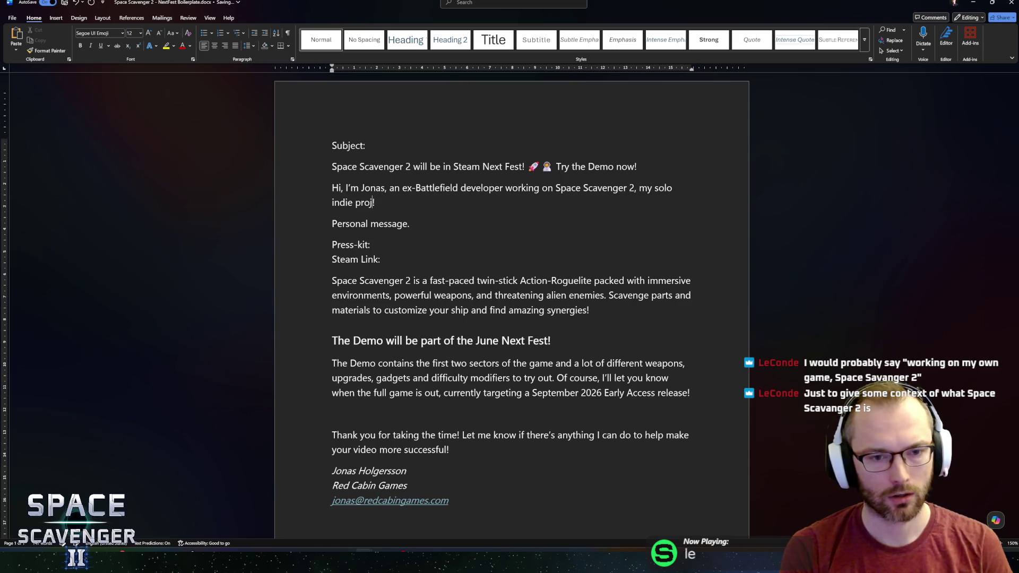
{"action": "type", "text": "game"}
{"action": "key", "text": "End"}
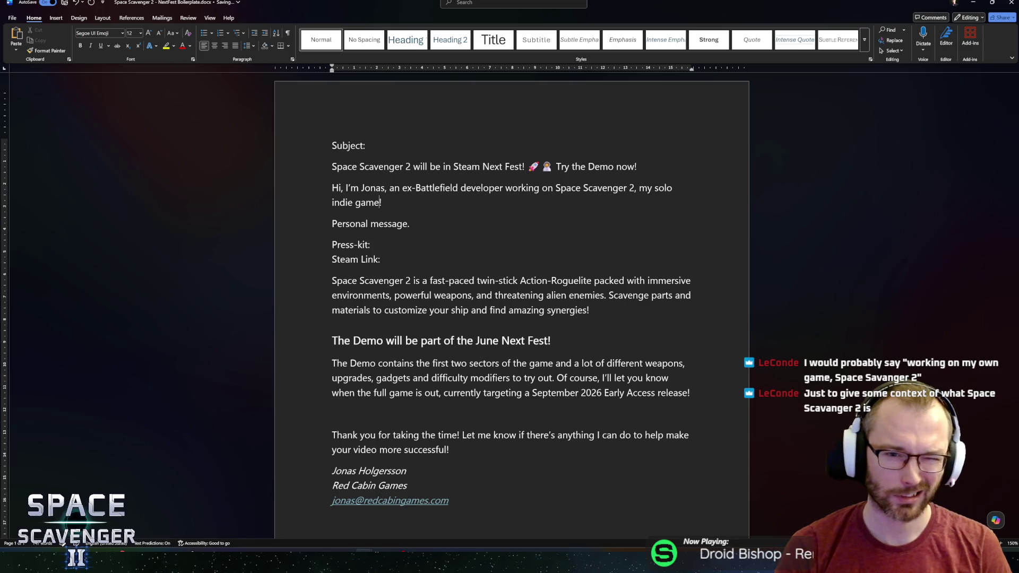
Select and review the words 'solo', 'indie game' and 'game' in the new greeting
{"action": "double_click", "coordinate": [355, 202]}
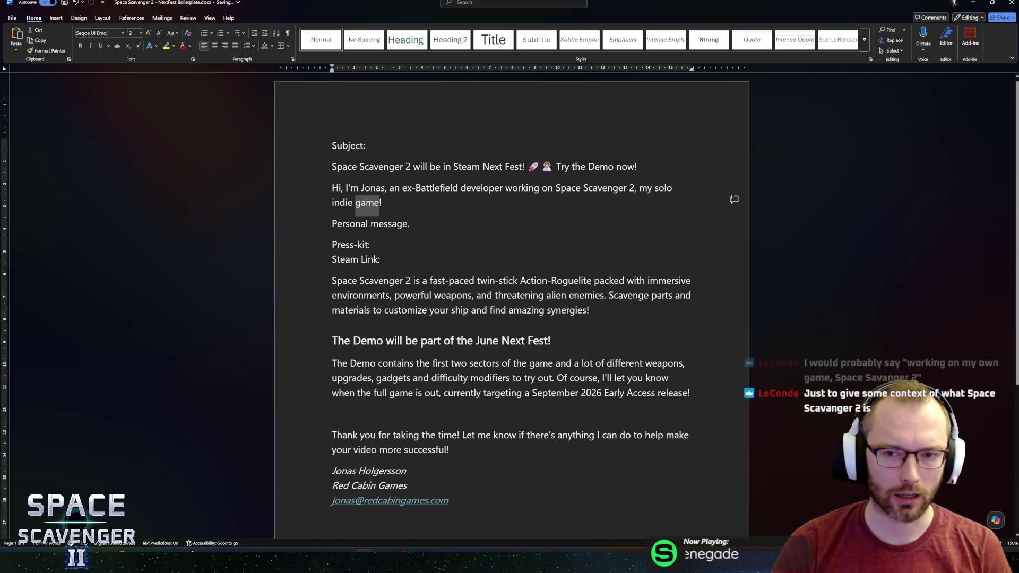
{"action": "double_click", "coordinate": [658, 190]}
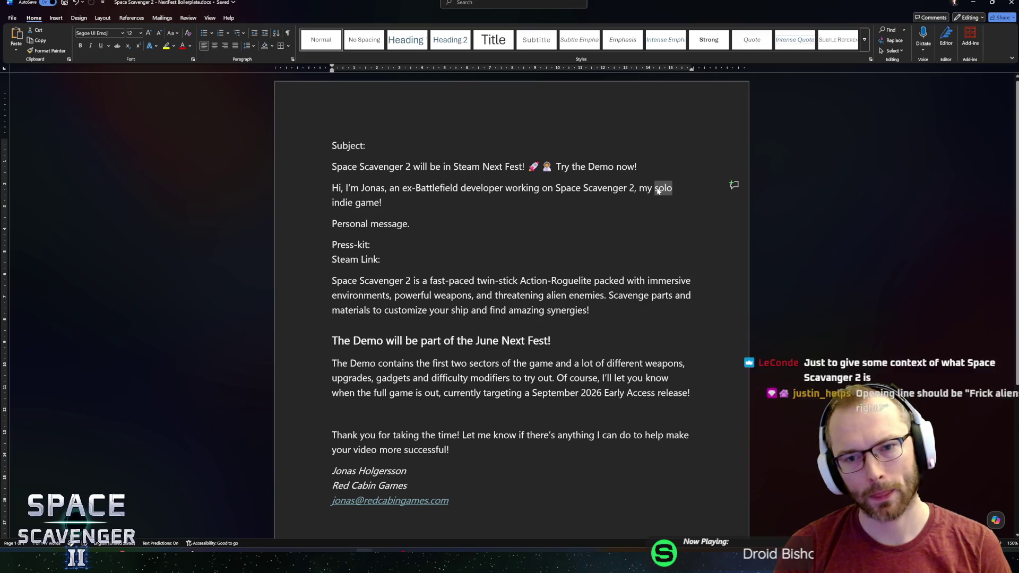
{"action": "left_click", "coordinate": [658, 191]}
{"action": "key", "text": "shift+Right"}
{"action": "key", "text": "shift+Right"}
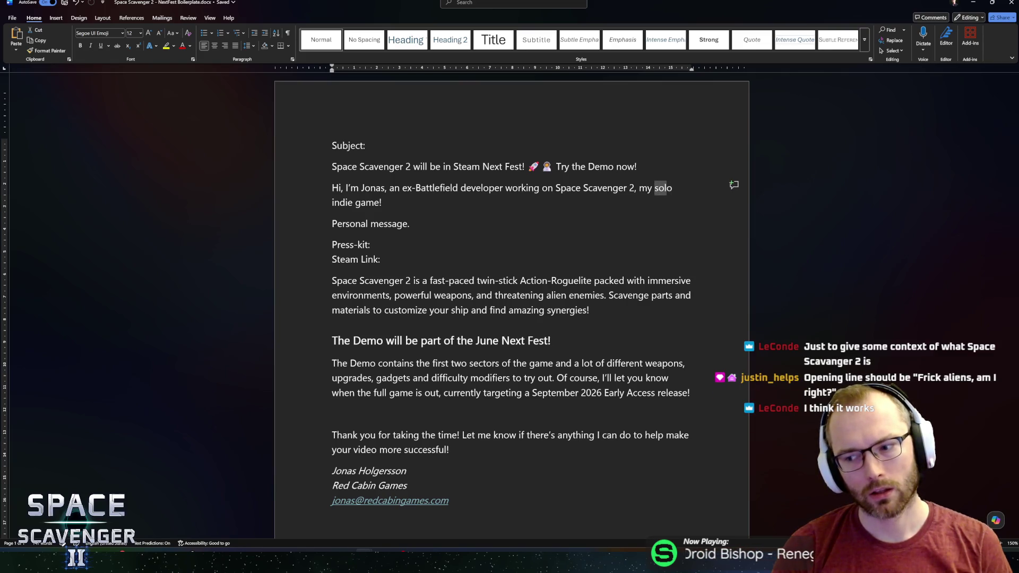
{"action": "key", "text": "Right"}
{"action": "key", "text": "Right"}
{"action": "key", "text": "Right"}
{"action": "key", "text": "shift+Left"}
{"action": "key", "text": "shift+Left"}
{"action": "key", "text": "shift+Left"}
{"action": "left_click", "coordinate": [659, 191]}
{"action": "key", "text": "ctrl+Right"}
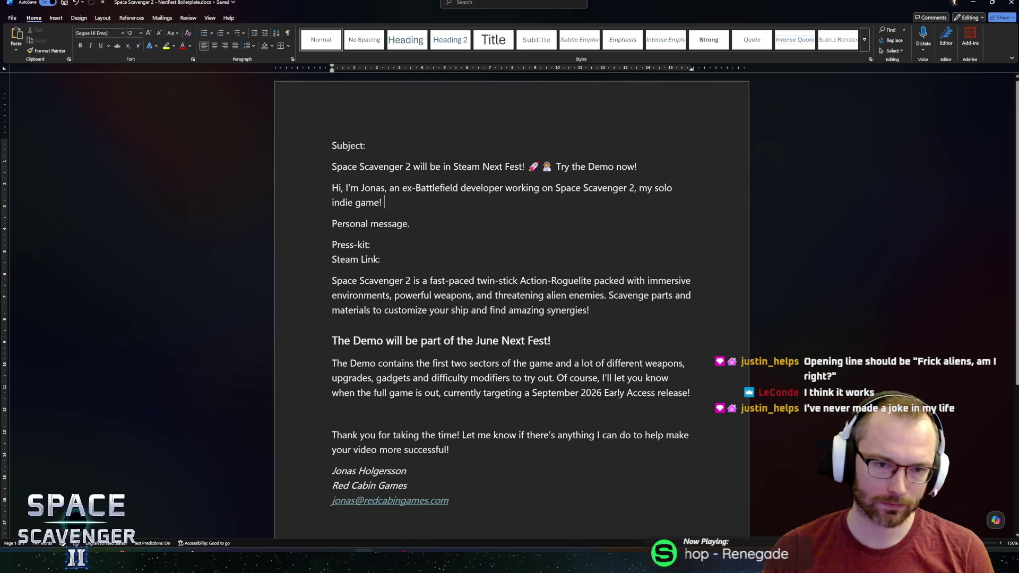
{"action": "key", "text": "ctrl+shift+Left"}
{"action": "key", "text": "ctrl+shift+Left"}
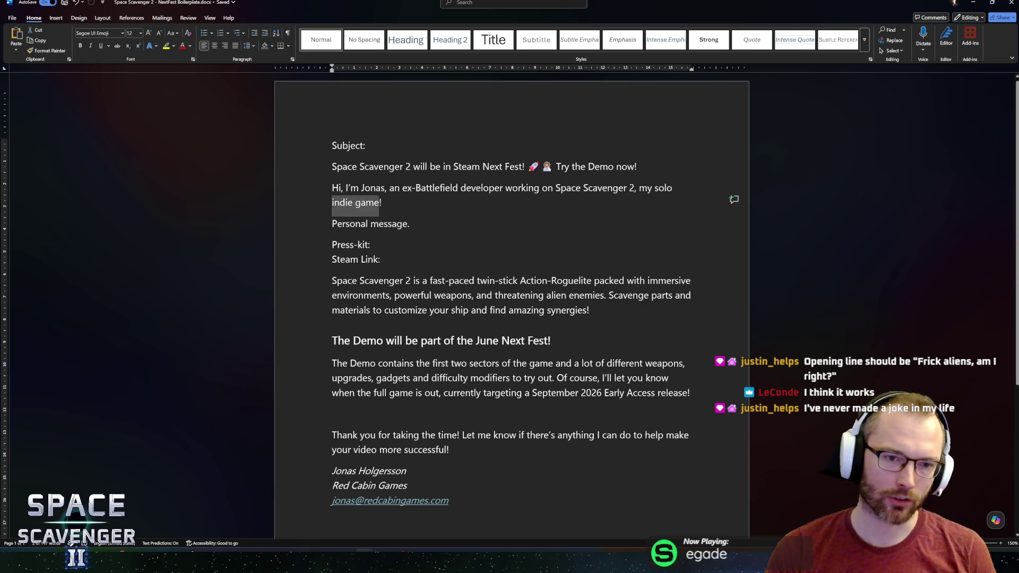
{"action": "key", "text": "Right"}
{"action": "key", "text": "ctrl+shift+Left"}
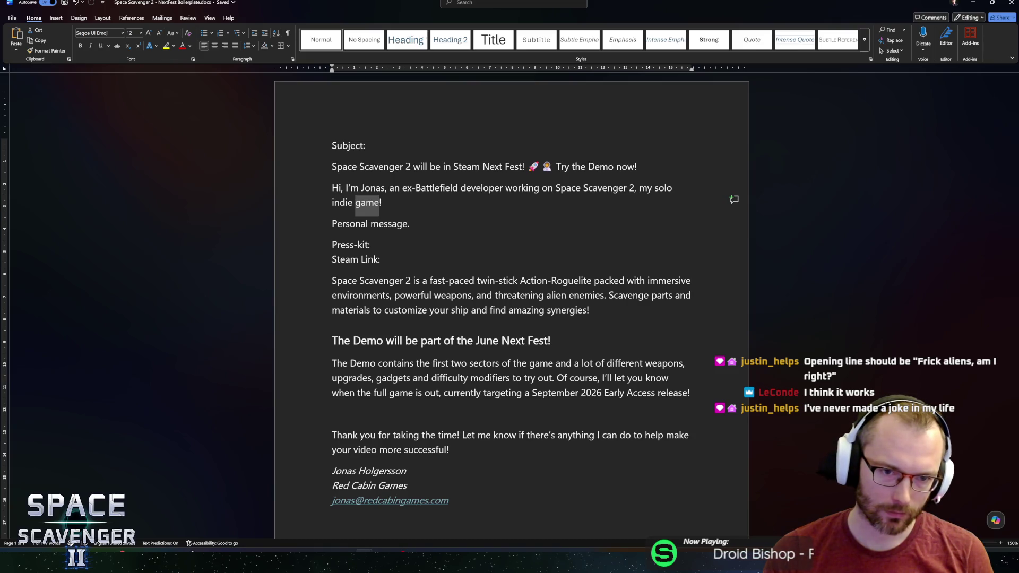
Extend the personal message line with ' - Why they're getting th'
{"action": "left_click", "coordinate": [384, 224]}
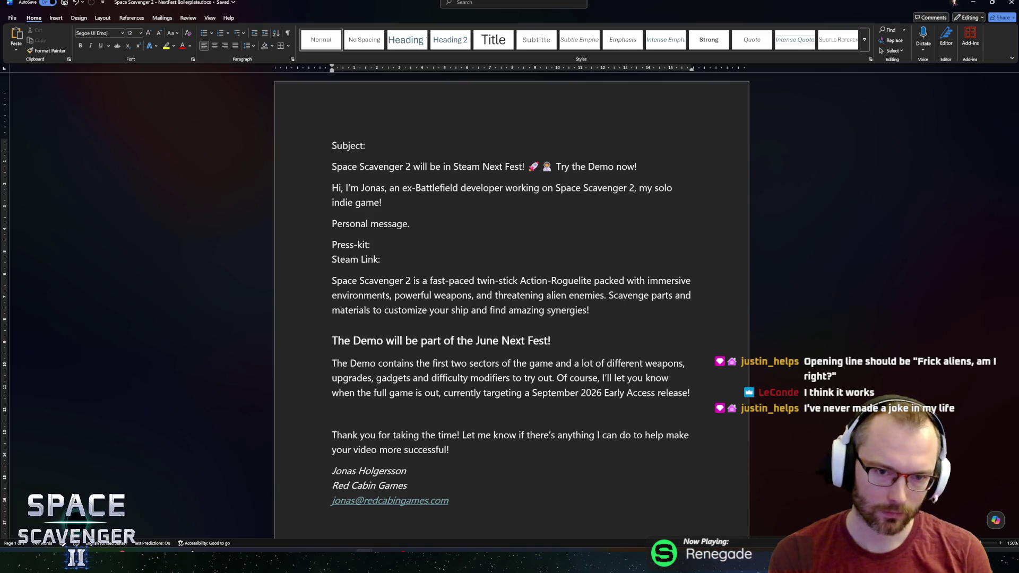
{"action": "type", "text": "- Why they're getting this!"}
{"action": "key", "text": "BackSpace"}
{"action": "key", "text": "BackSpace"}
{"action": "key", "text": "BackSpace"}
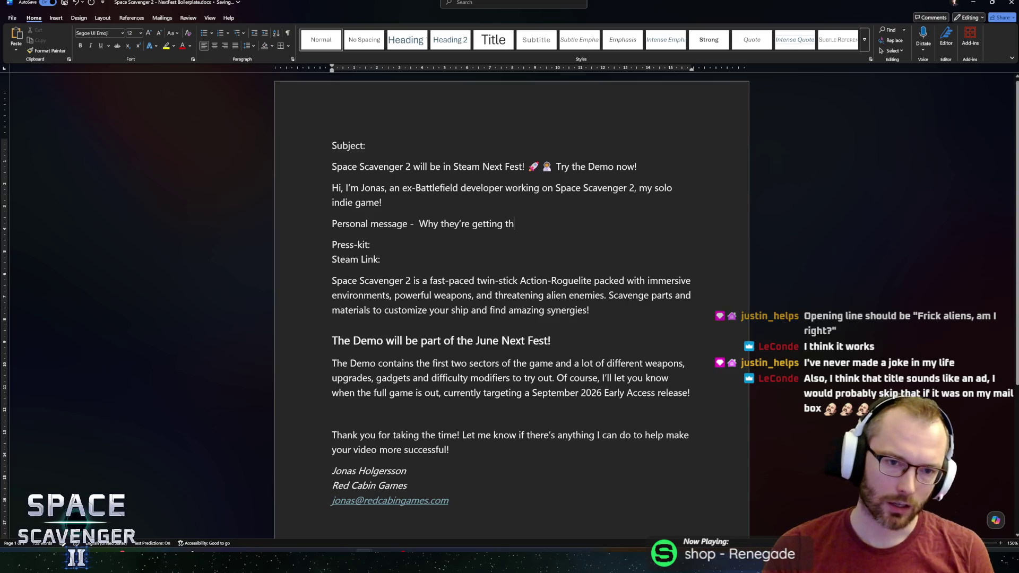
Address the greeting to the recipient by typing their name after 'Hi'
{"action": "left_click", "coordinate": [342, 188]}
{"action": "type", "text": "Northern"}
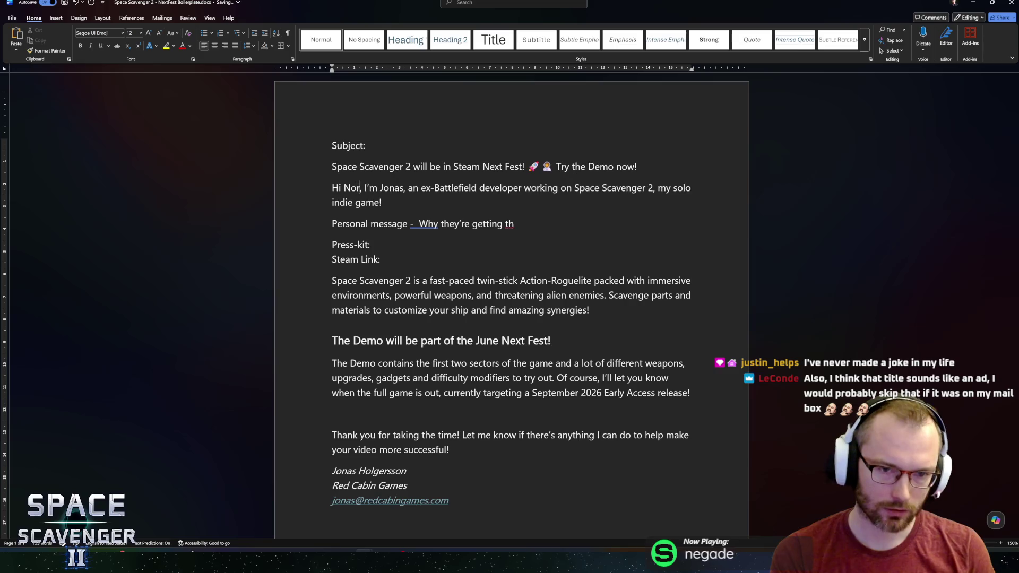
{"action": "type", "text": "lion"}
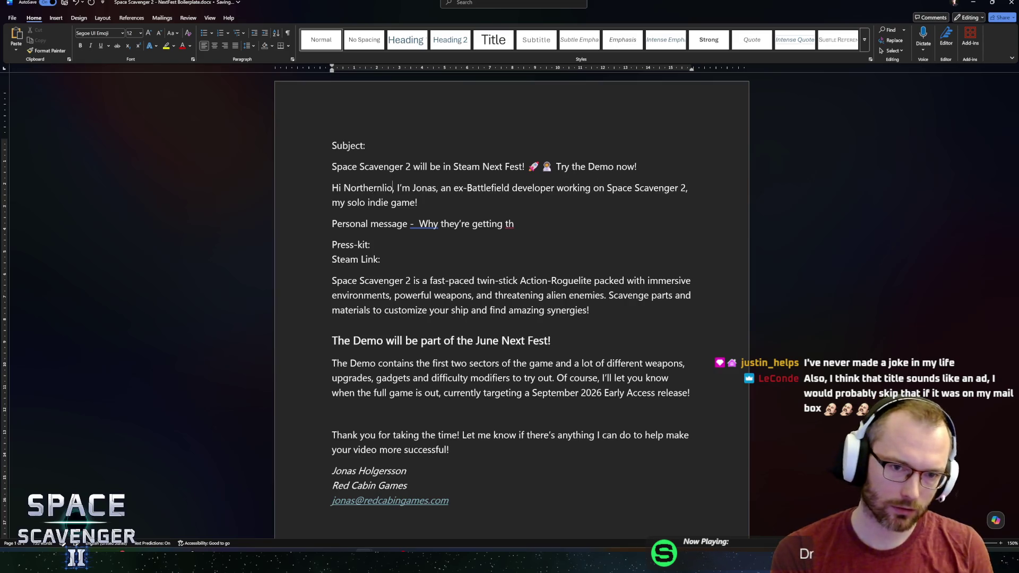
{"action": "left_click", "coordinate": [430, 202]}
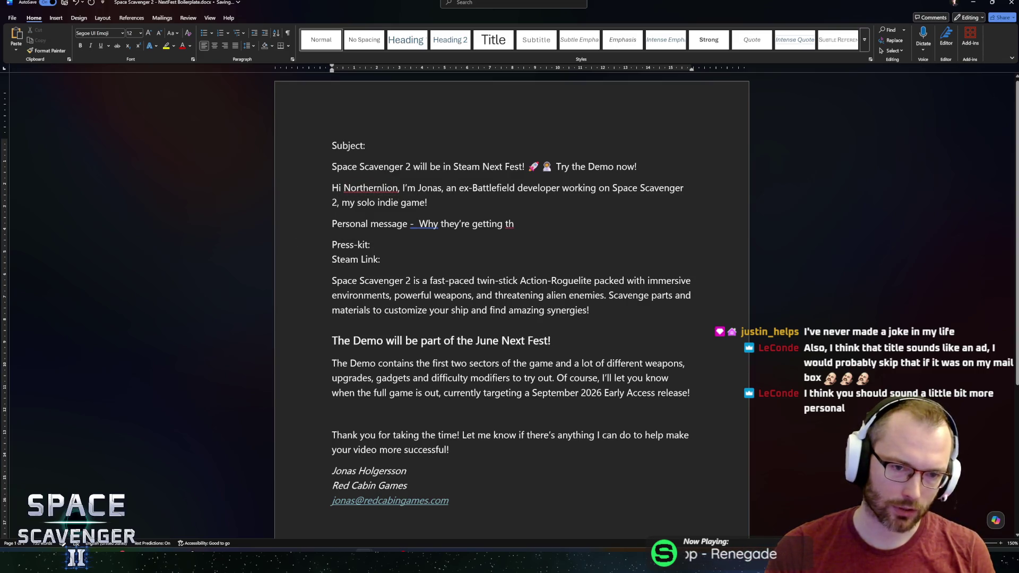
{"action": "triple_click", "coordinate": [629, 222]}
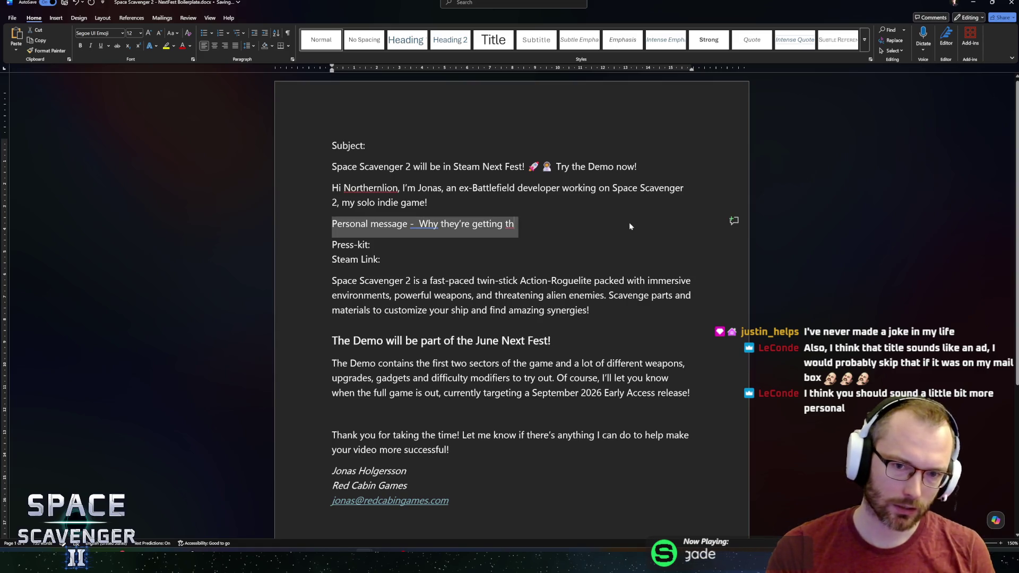
Type 'I know you love roguelites and the' over the personal message placeholder
{"action": "type", "text": "I know you love "}
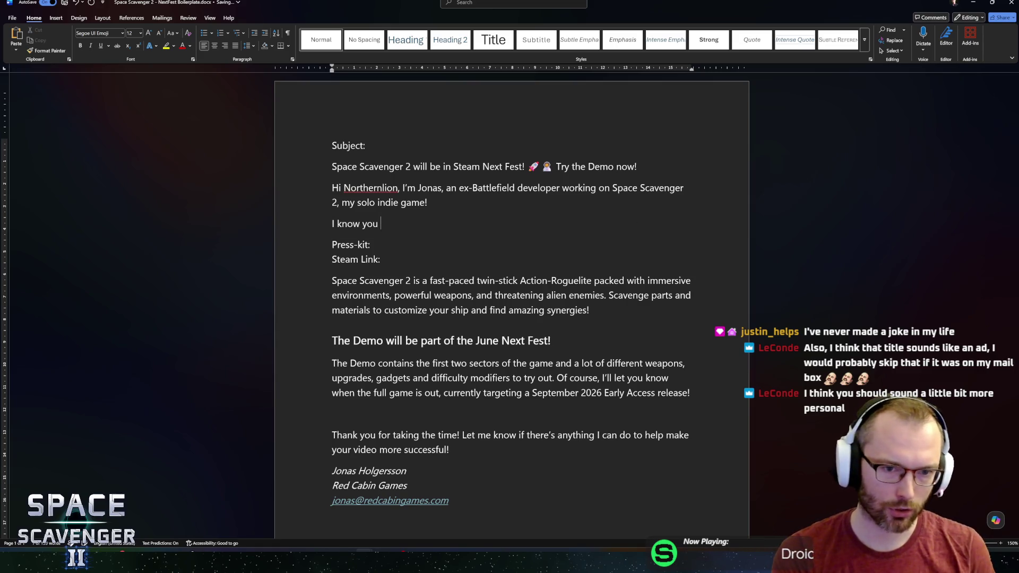
{"action": "type", "text": "rog"}
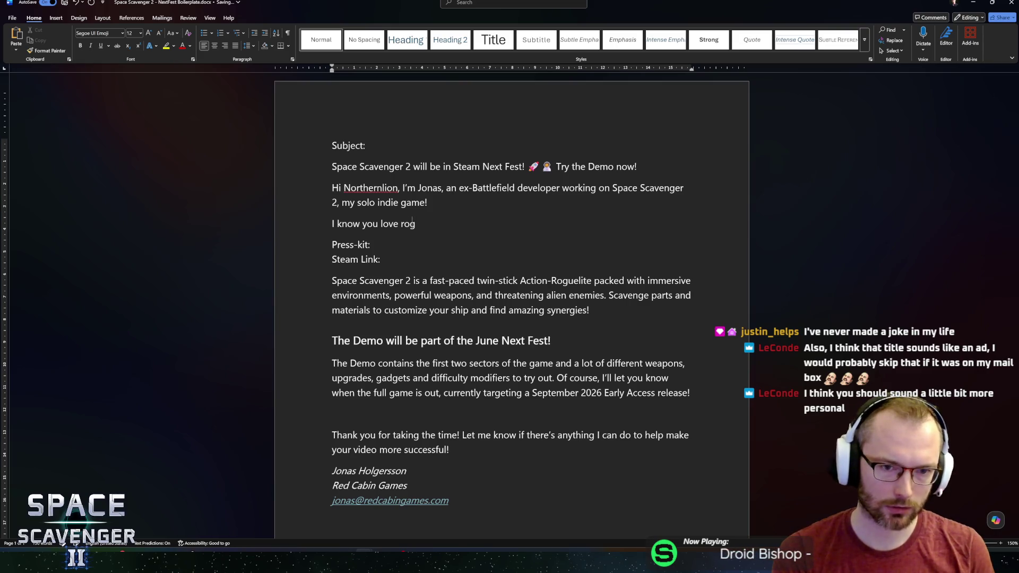
{"action": "type", "text": "uelites and the"}
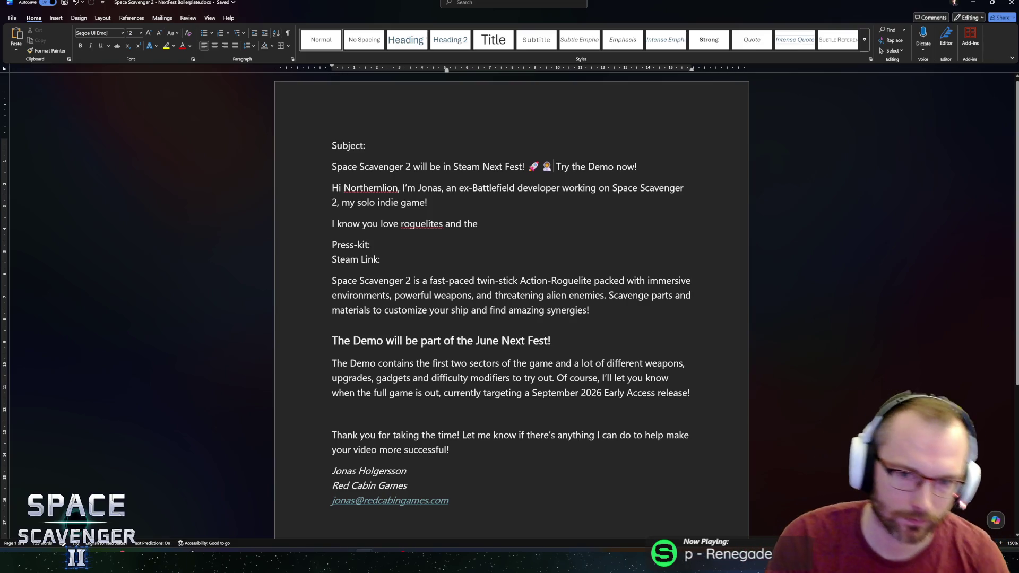
{"action": "left_click_drag", "start_coordinate": [553, 166], "coordinate": [587, 167]}
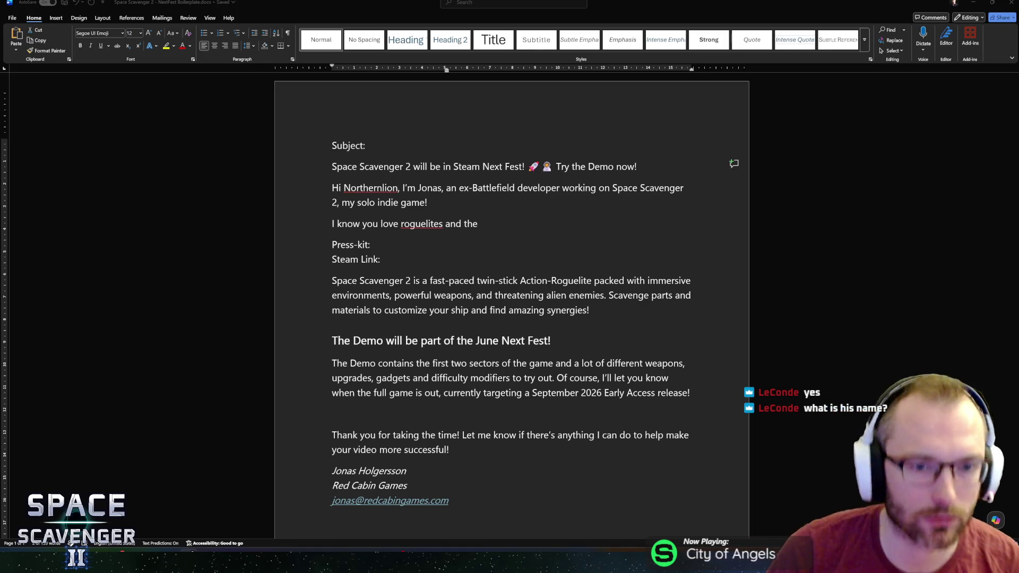
{"action": "double_click", "coordinate": [372, 189]}
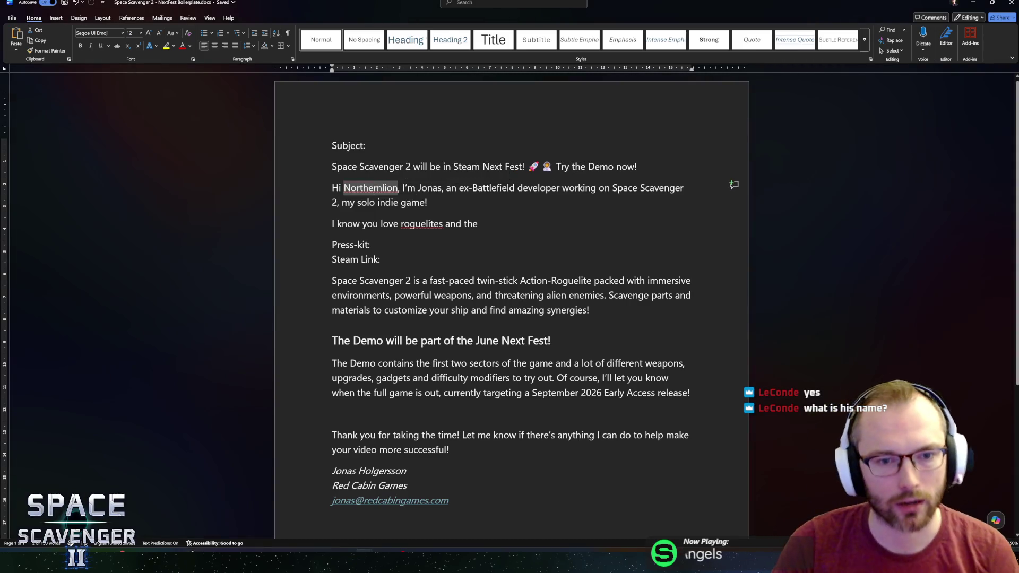
{"action": "left_click", "coordinate": [477, 223]}
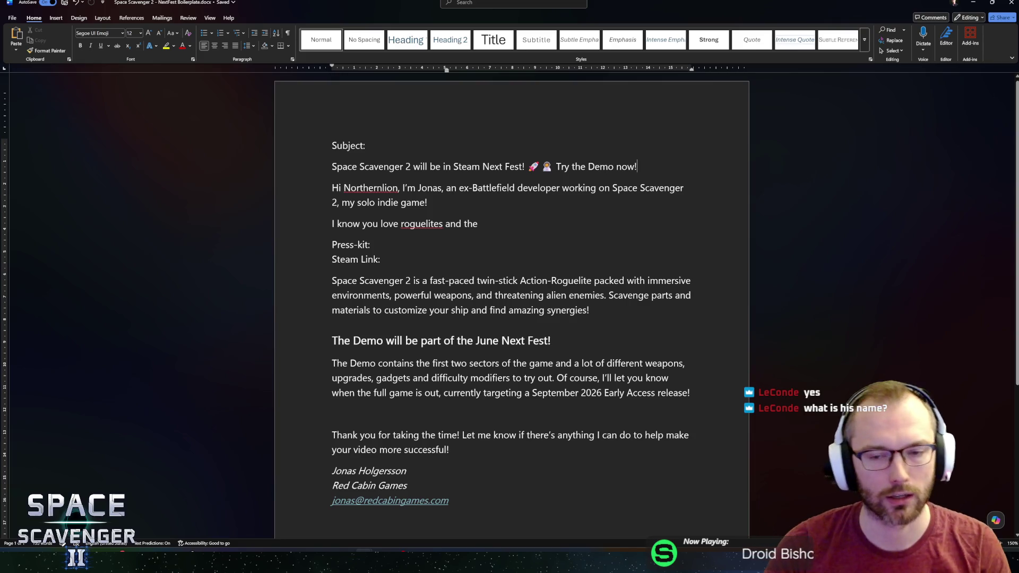
{"action": "left_click", "coordinate": [637, 167]}
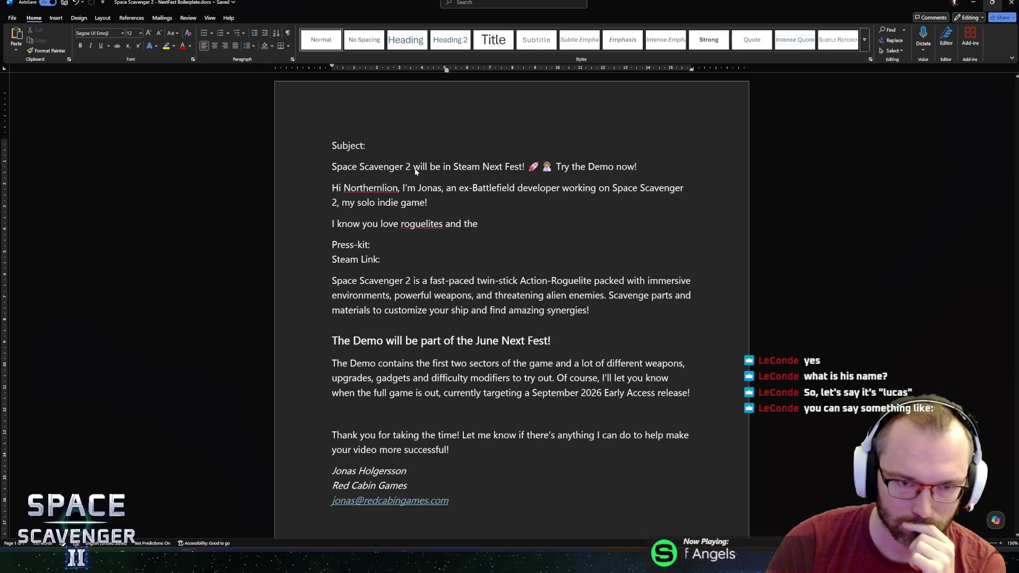
{"action": "left_click", "coordinate": [399, 166]}
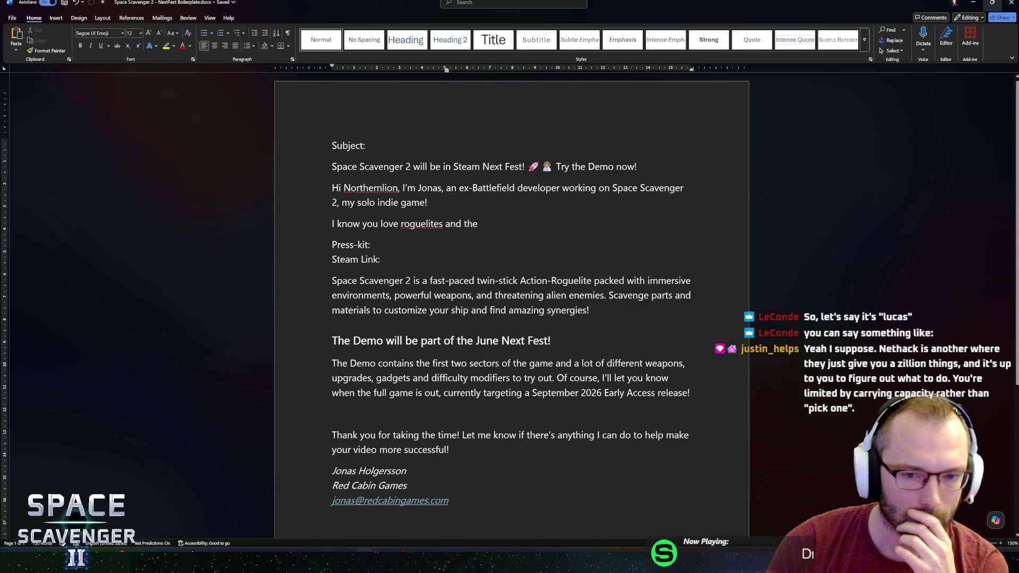
{"action": "left_click", "coordinate": [478, 223]}
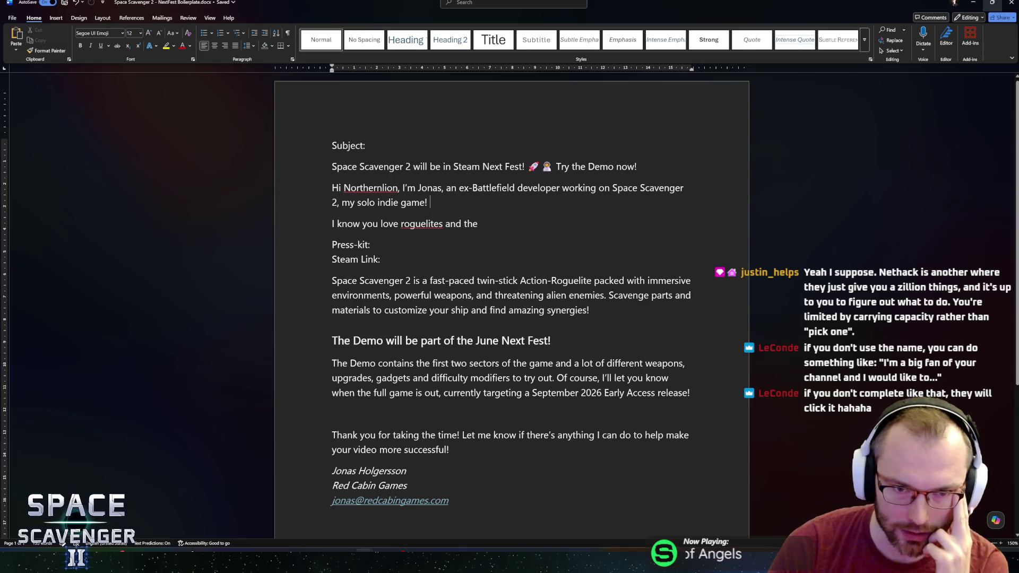
{"action": "key", "text": "Up"}
{"action": "key", "text": "End"}
{"action": "key", "text": "Up"}
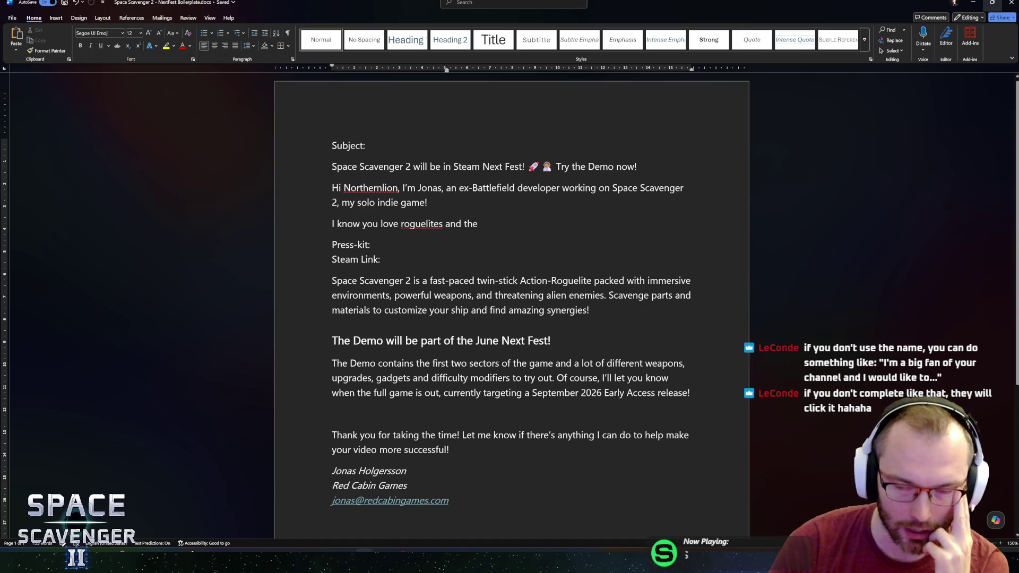
{"action": "key", "text": "Down"}
{"action": "key", "text": "End"}
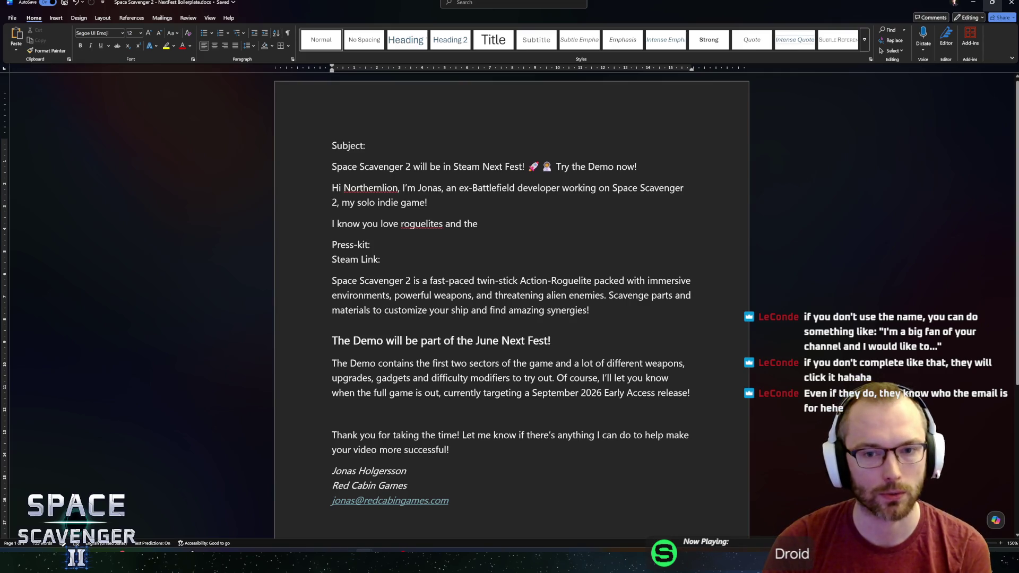
{"action": "left_click", "coordinate": [556, 167]}
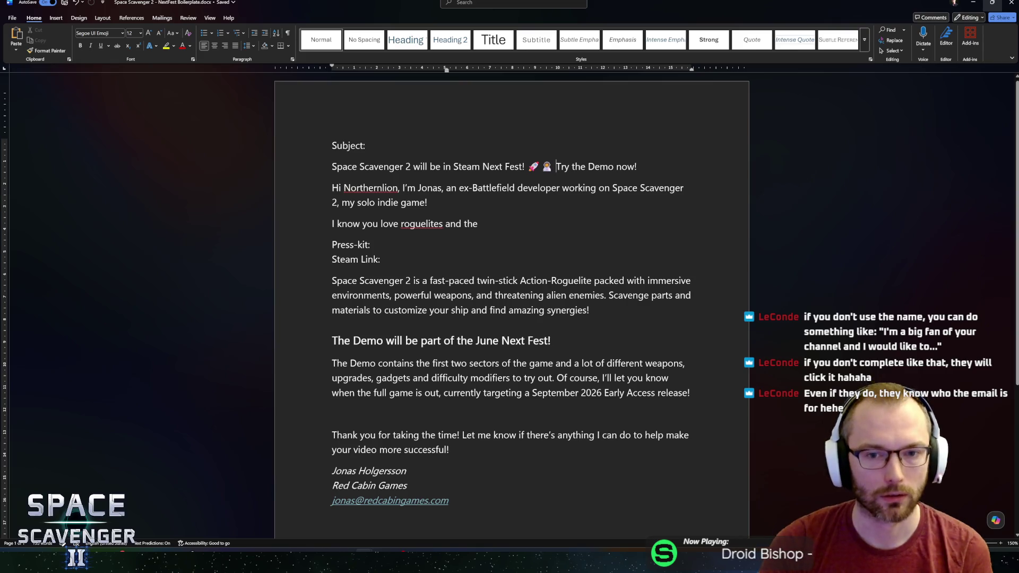
{"action": "left_click", "coordinate": [555, 167]}
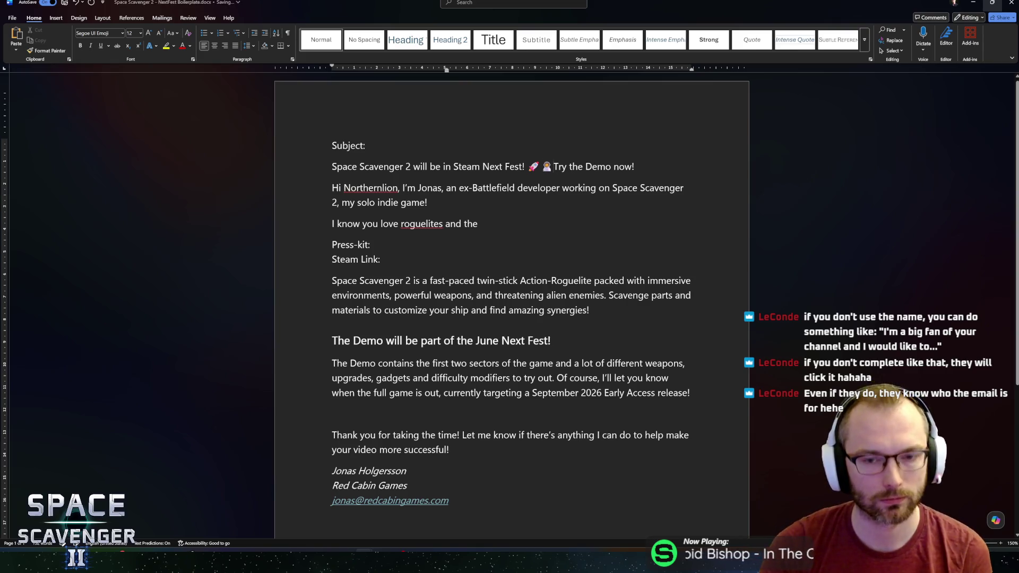
{"action": "left_click", "coordinate": [554, 166]}
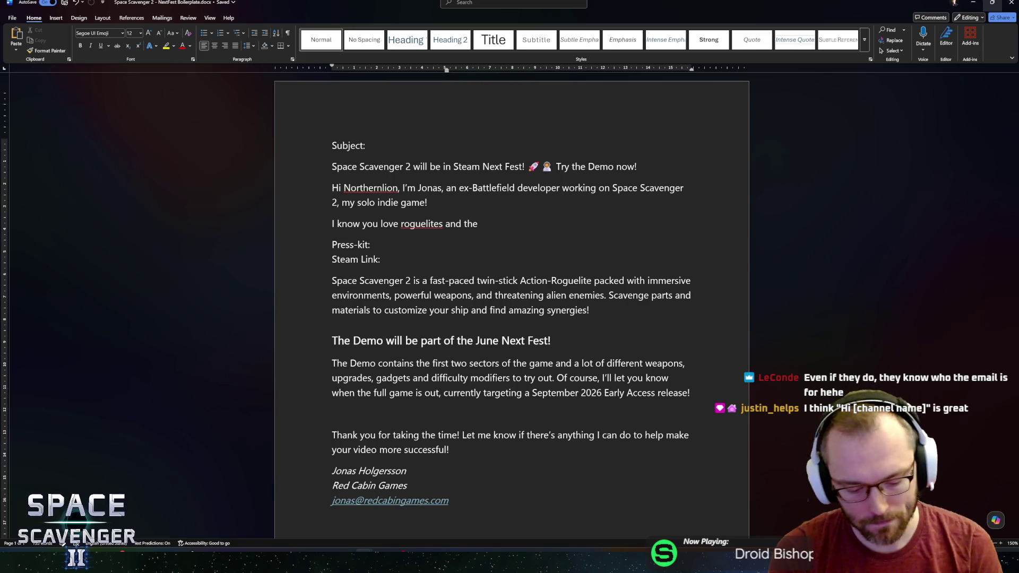
{"action": "type", "text": "Hi, No"}
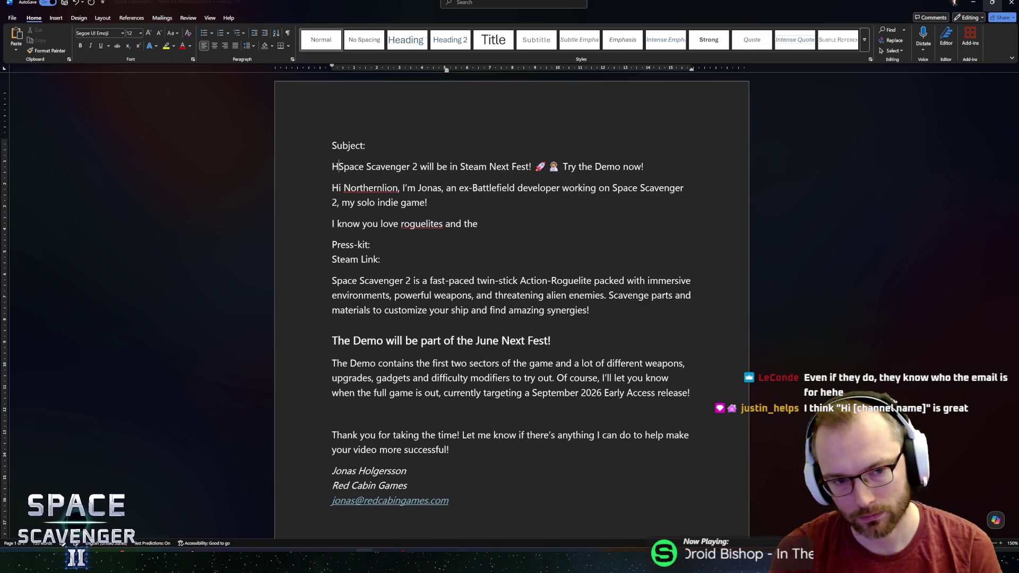
{"action": "type", "text": "rthernlio"}
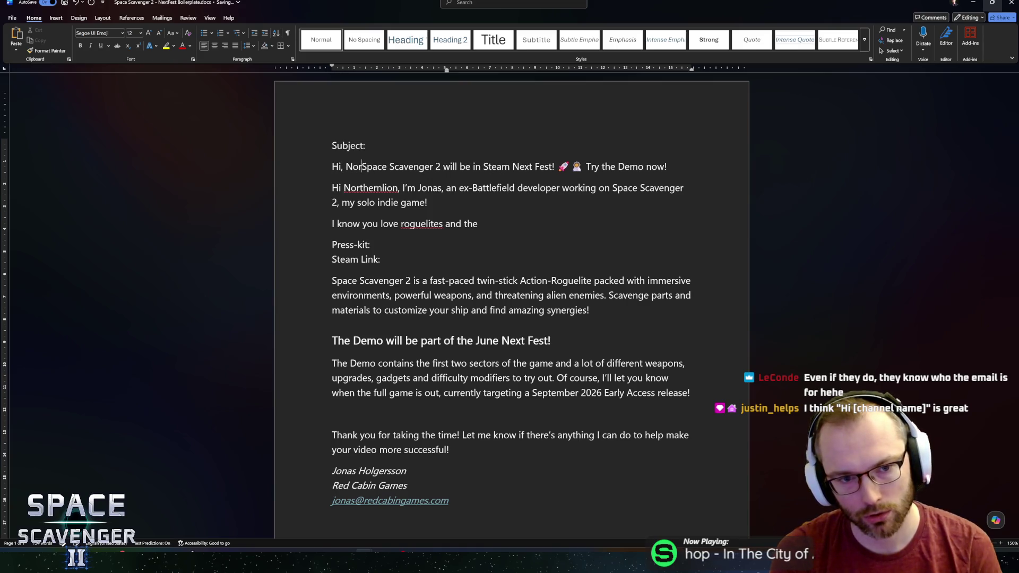
{"action": "type", "text": "n"}
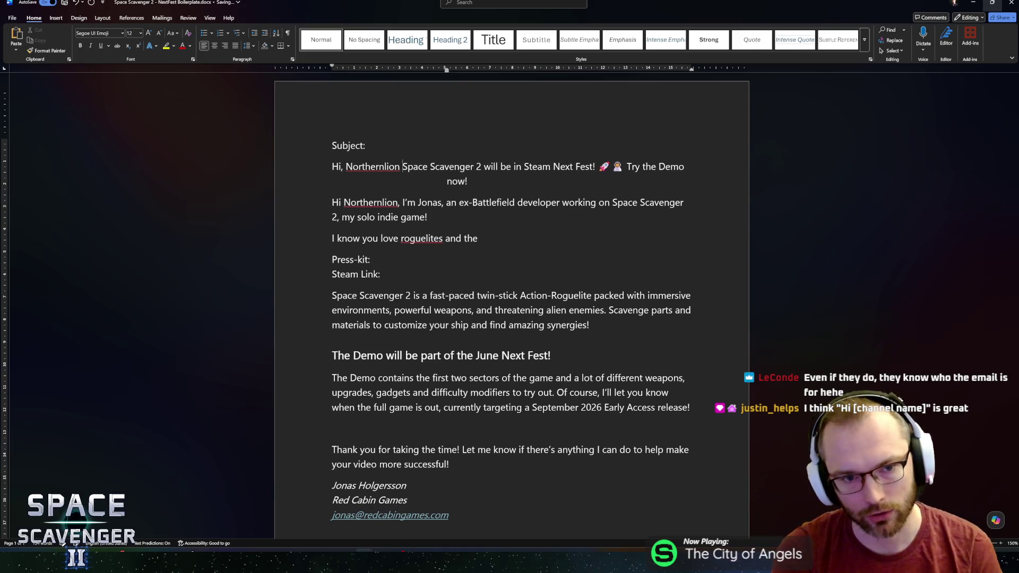
{"action": "key", "text": "Down"}
{"action": "key", "text": "ctrl+Left"}
{"action": "key", "text": "ctrl+Left"}
{"action": "key", "text": "shift+Home"}
{"action": "key", "text": "BackSpace"}
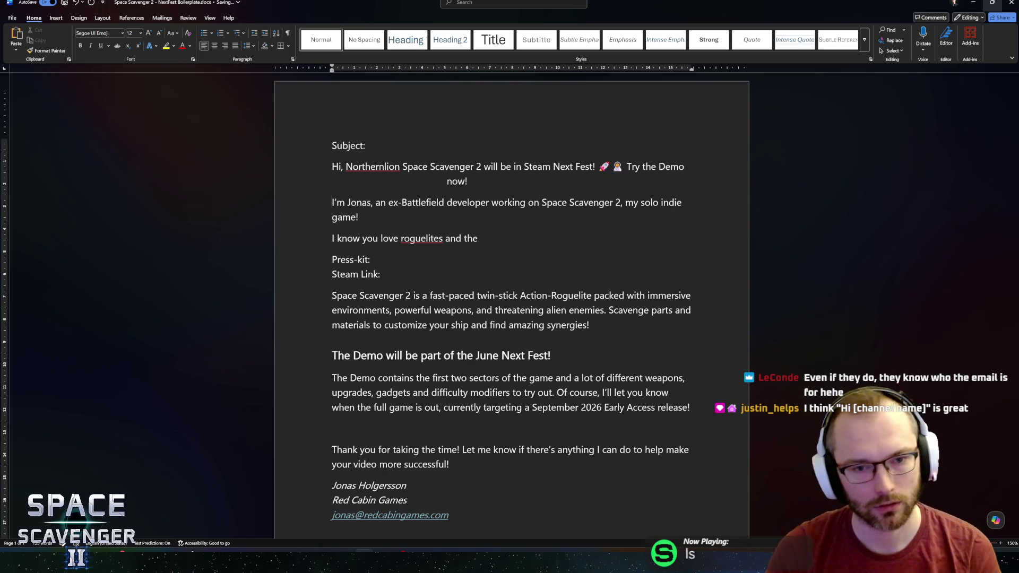
{"action": "type", "text": "Hi,"}
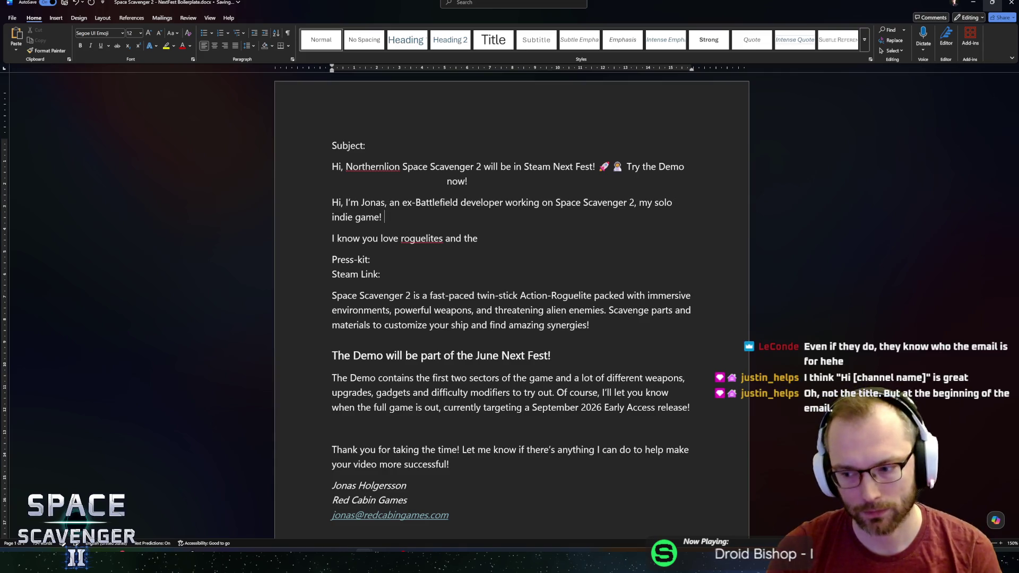
{"action": "key", "text": "ctrl+z"}
{"action": "key", "text": "ctrl+z"}
{"action": "key", "text": "ctrl+z"}
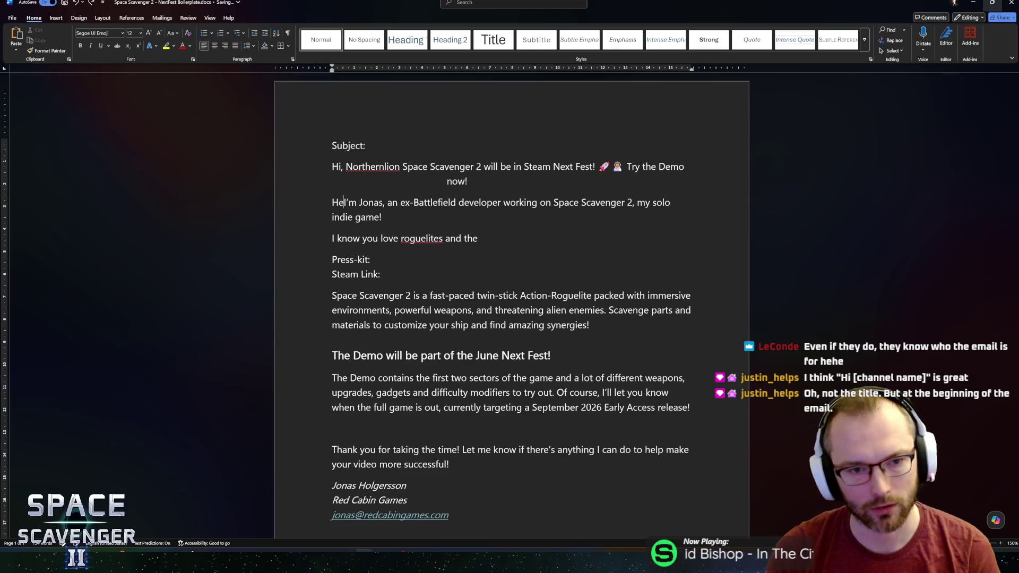
{"action": "key", "text": "ctrl+z"}
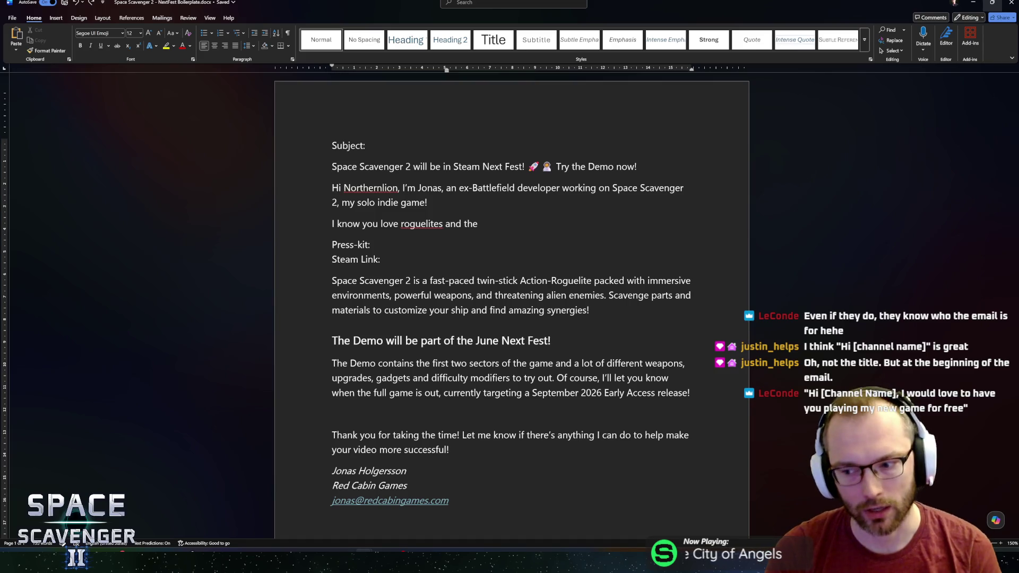
{"action": "key", "text": "shift+Home"}
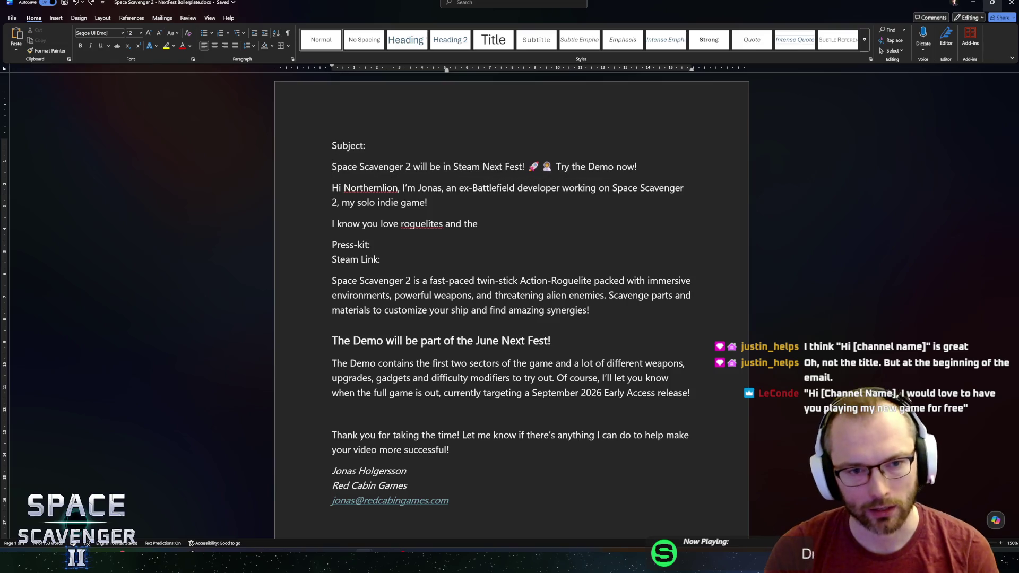
{"action": "key", "text": "Right"}
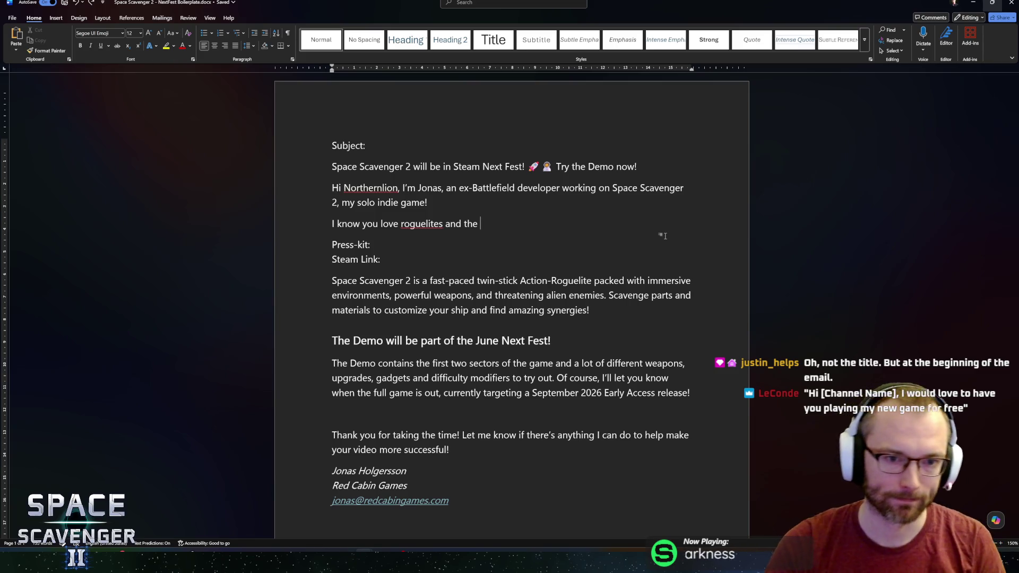
{"action": "key", "text": "shift+Home"}
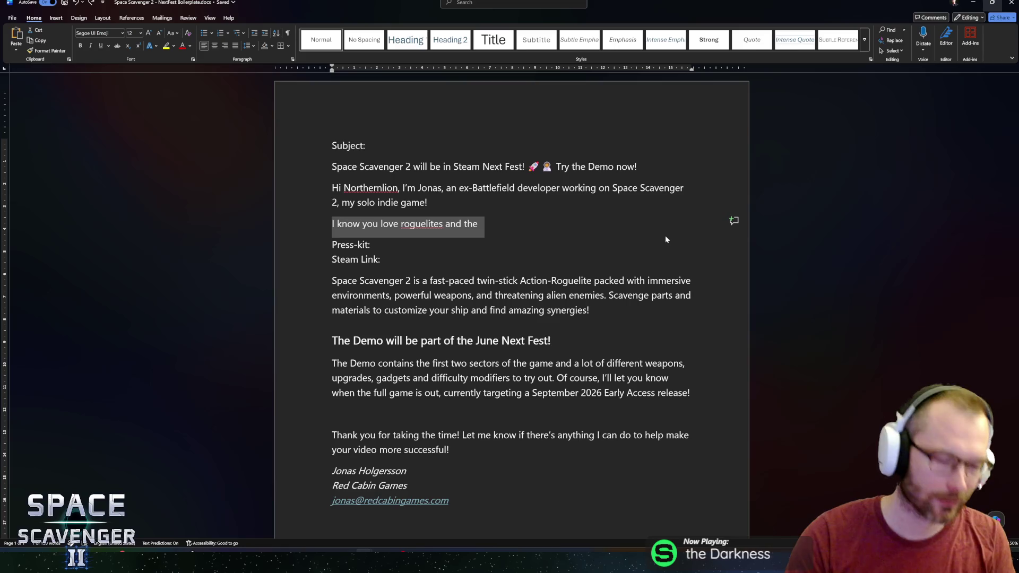
{"action": "key", "text": "Right"}
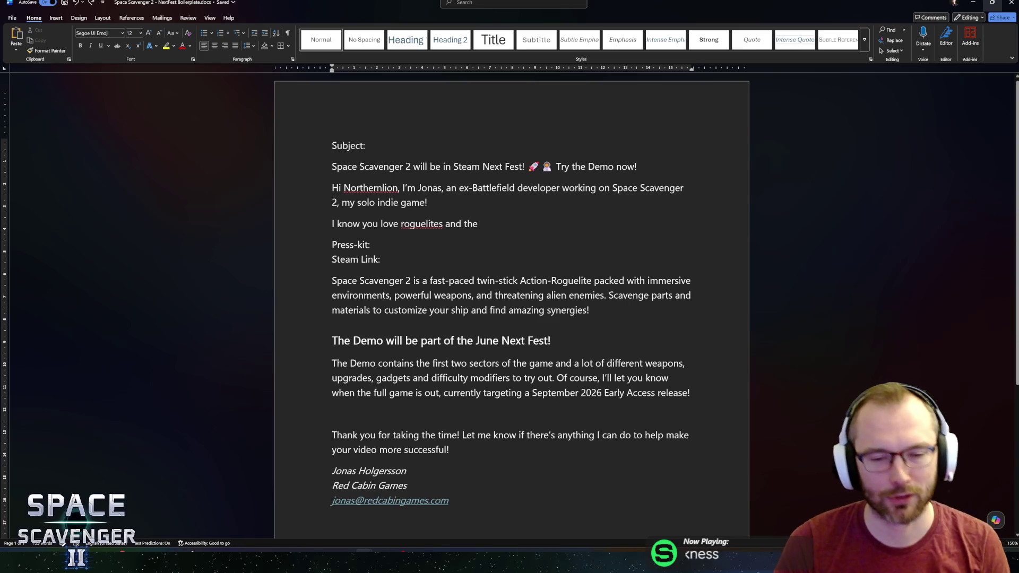
{"action": "key", "text": "shift+Home"}
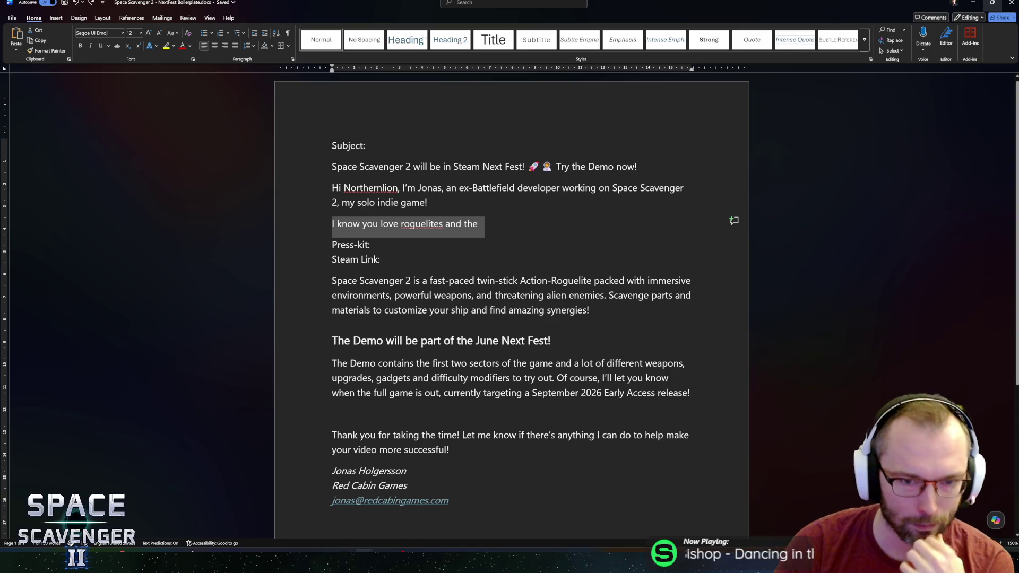
{"action": "left_click", "coordinate": [503, 228]}
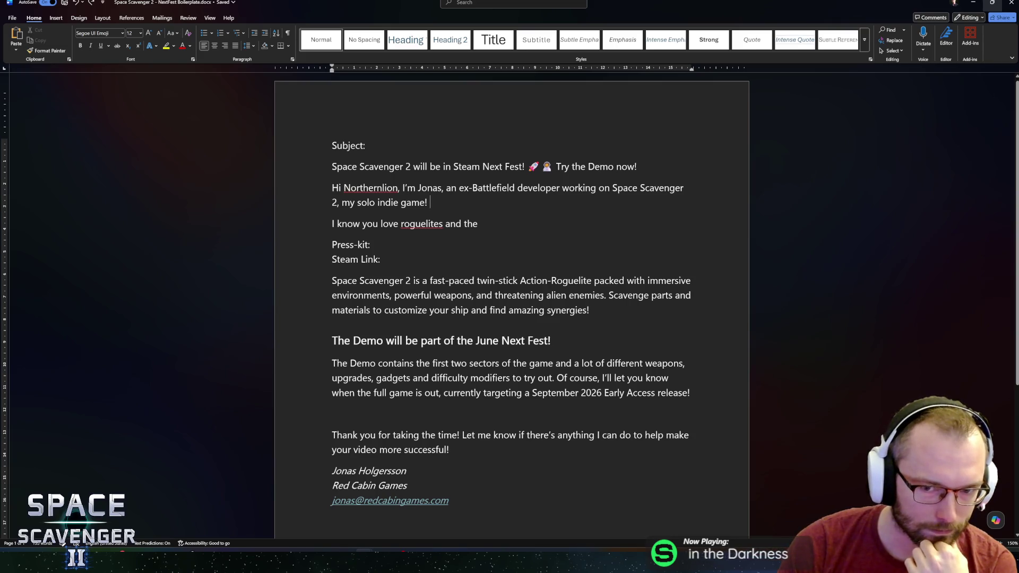
{"action": "right_click", "coordinate": [408, 223]}
{"action": "key", "text": "Escape"}
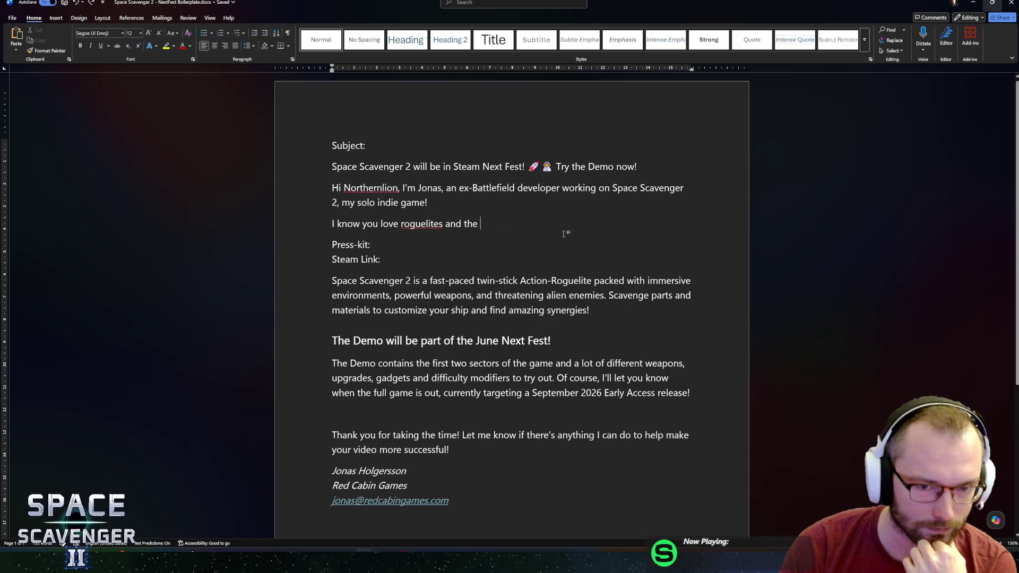
{"action": "key", "text": "Down"}
{"action": "key", "text": "Down"}
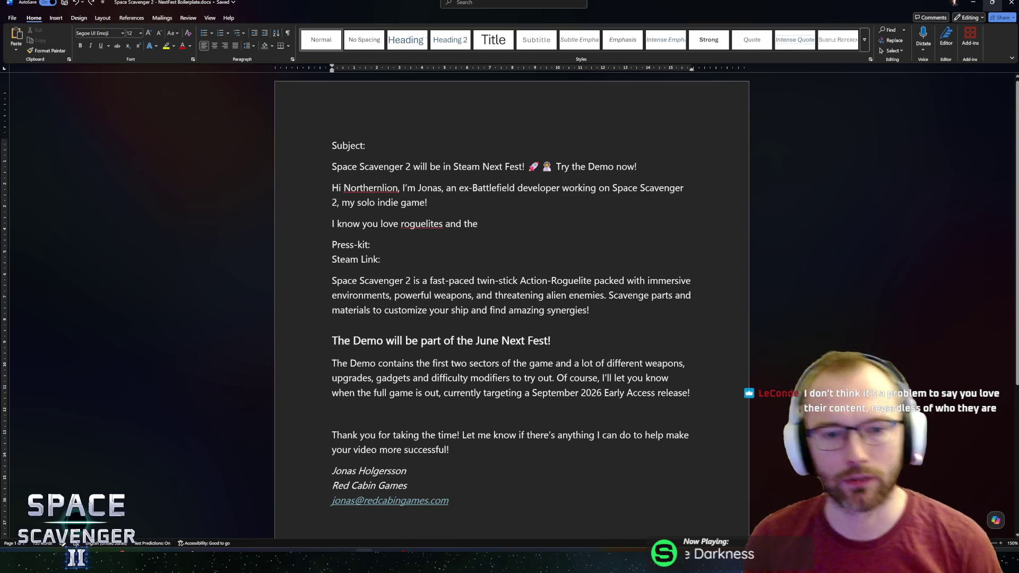
{"action": "right_click", "coordinate": [410, 225]}
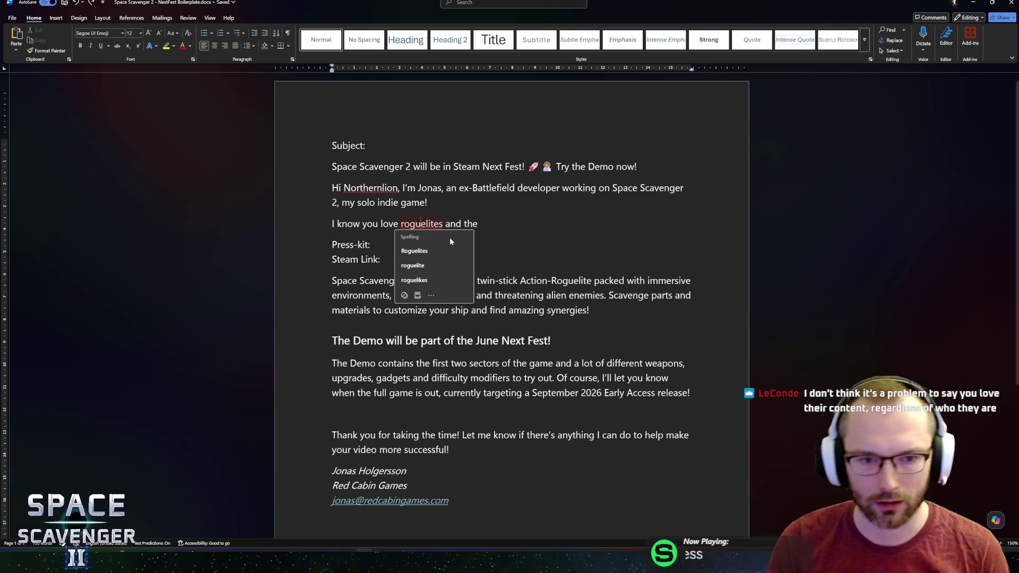
{"action": "key", "text": "Right"}
{"action": "key", "text": "Right"}
{"action": "key", "text": "Right"}
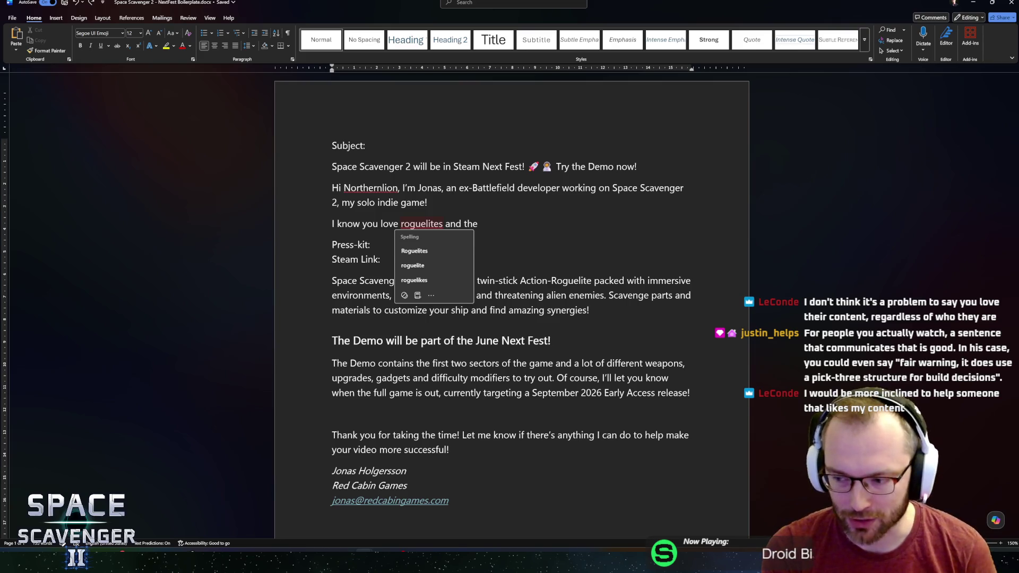
{"action": "left_click", "coordinate": [509, 223]}
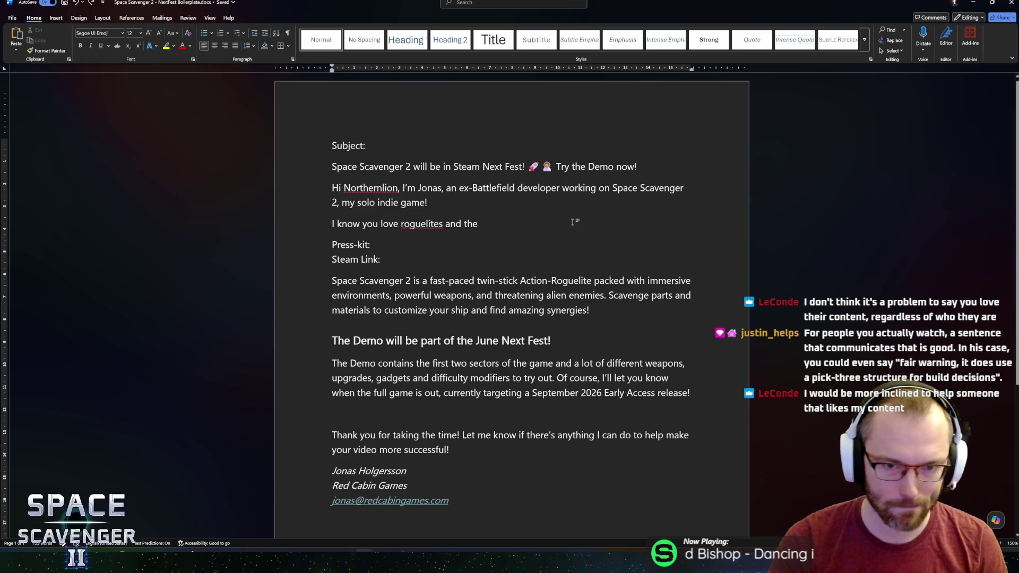
Rewrite the personal line to start 'I've watched your channel for a decade at this point'
{"action": "triple_click", "coordinate": [573, 223]}
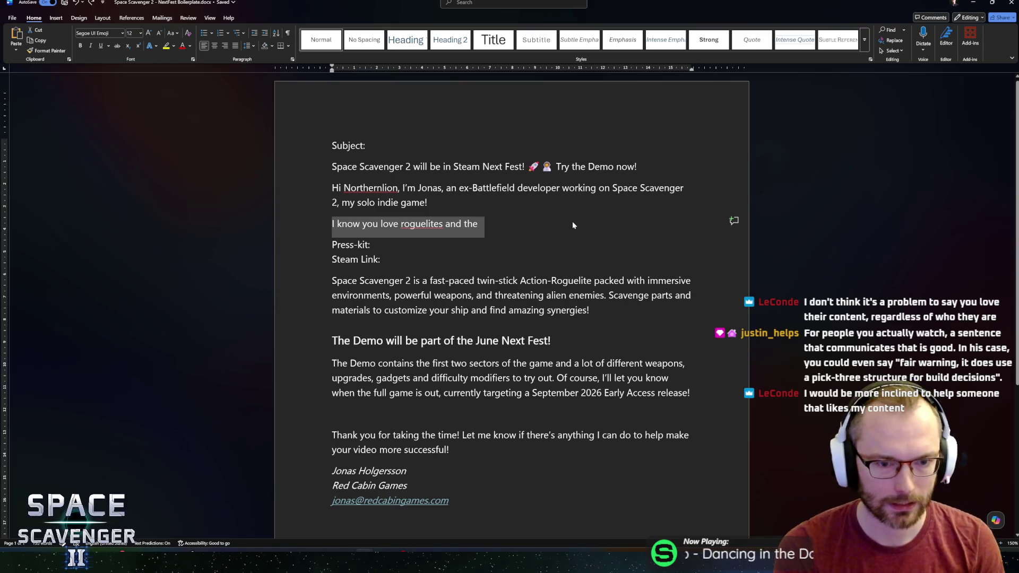
{"action": "type", "text": "This"}
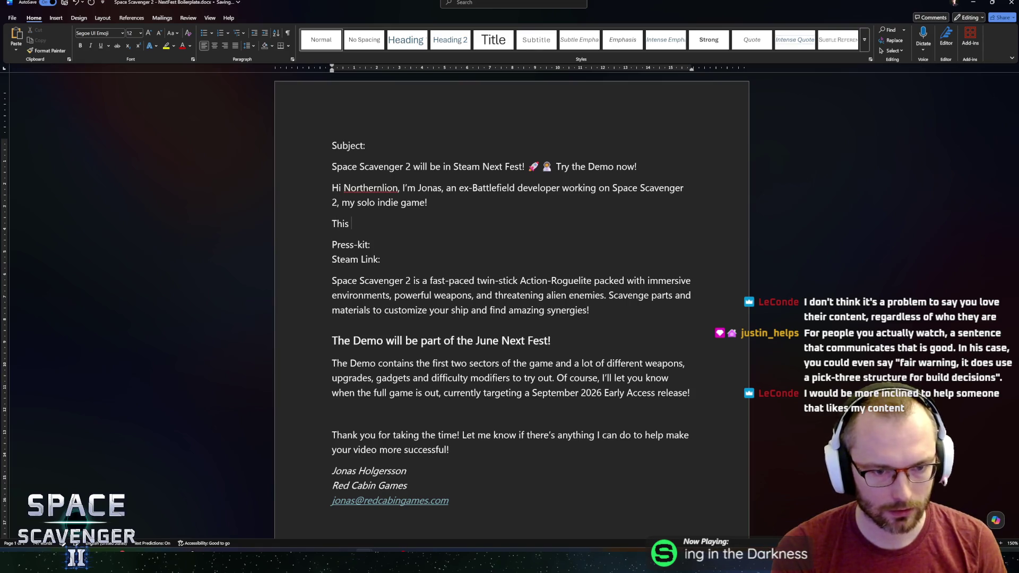
{"action": "key", "text": "ctrl+BackSpace"}
{"action": "type", "text": "I've wart"}
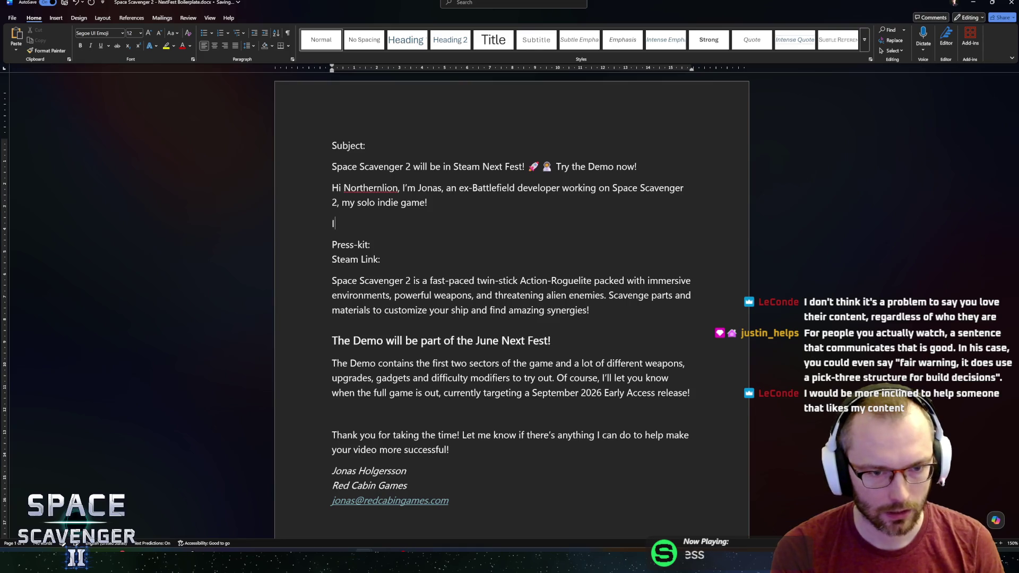
{"action": "key", "text": "BackSpace"}
{"action": "key", "text": "BackSpace"}
{"action": "type", "text": "thced"}
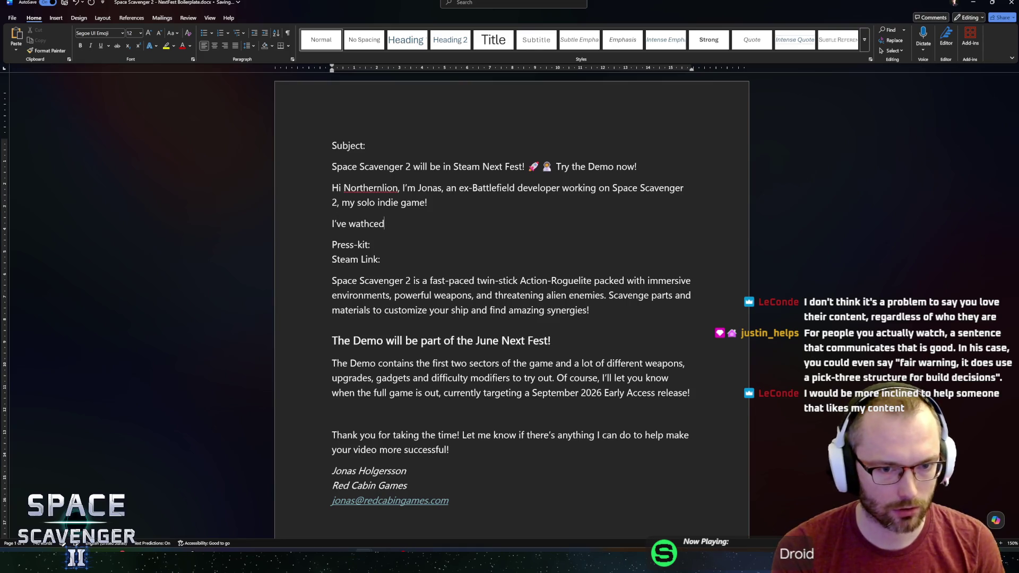
{"action": "key", "text": "BackSpace"}
{"action": "key", "text": "BackSpace"}
{"action": "key", "text": "BackSpace"}
{"action": "key", "text": "BackSpace"}
{"action": "type", "text": "ched your "}
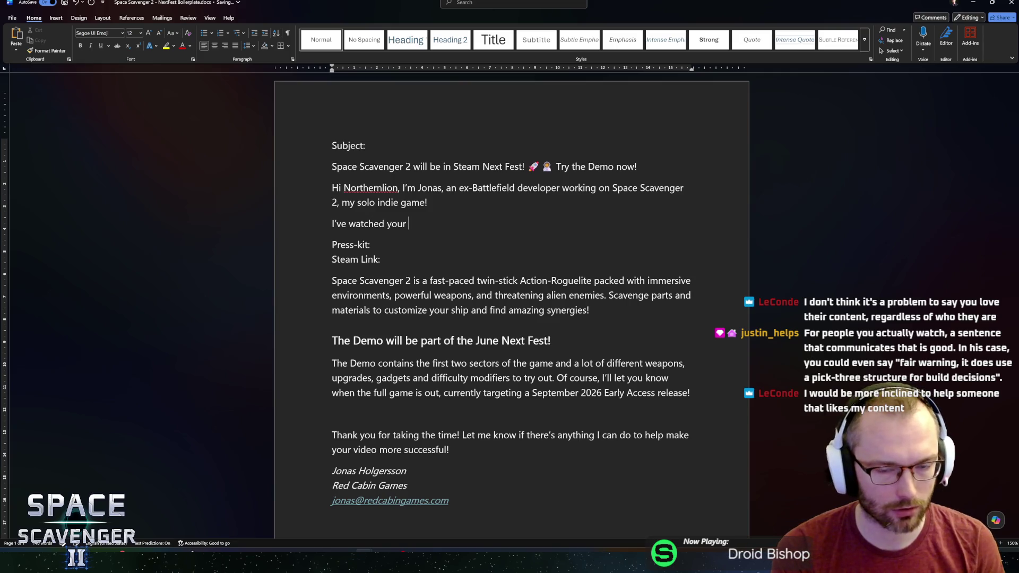
{"action": "type", "text": "channel for "}
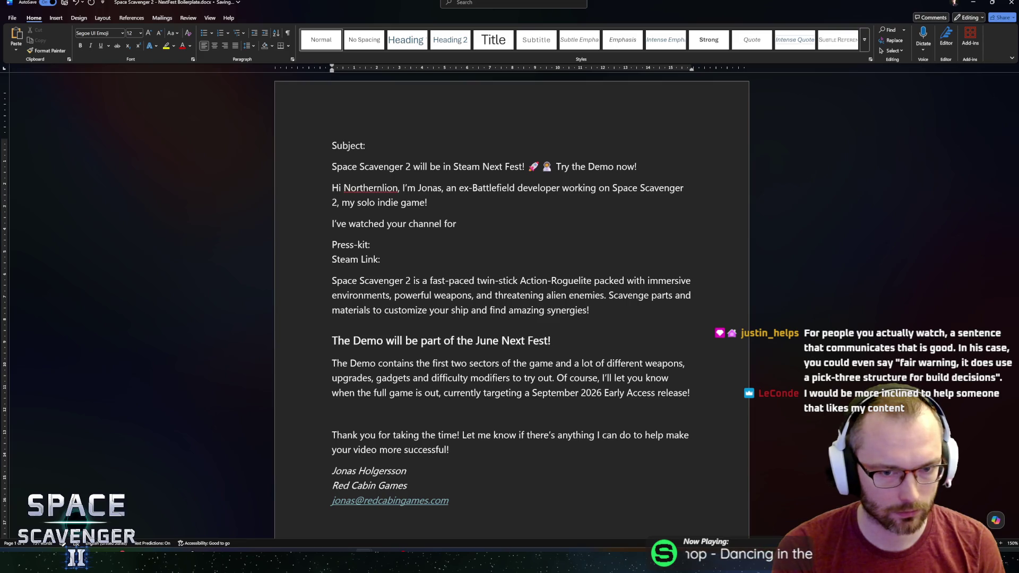
{"action": "type", "text": "a de"}
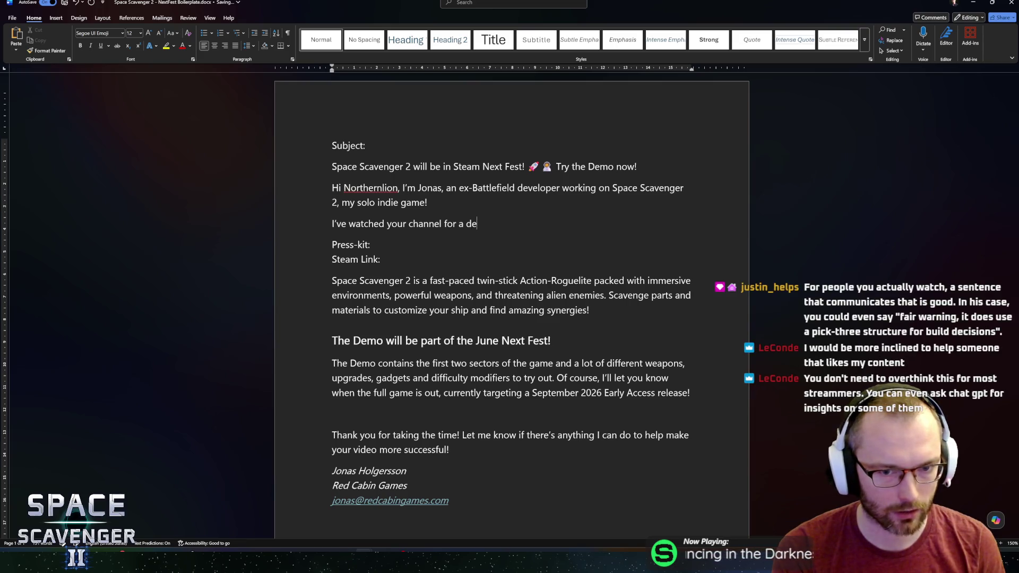
{"action": "type", "text": "cade at thi"}
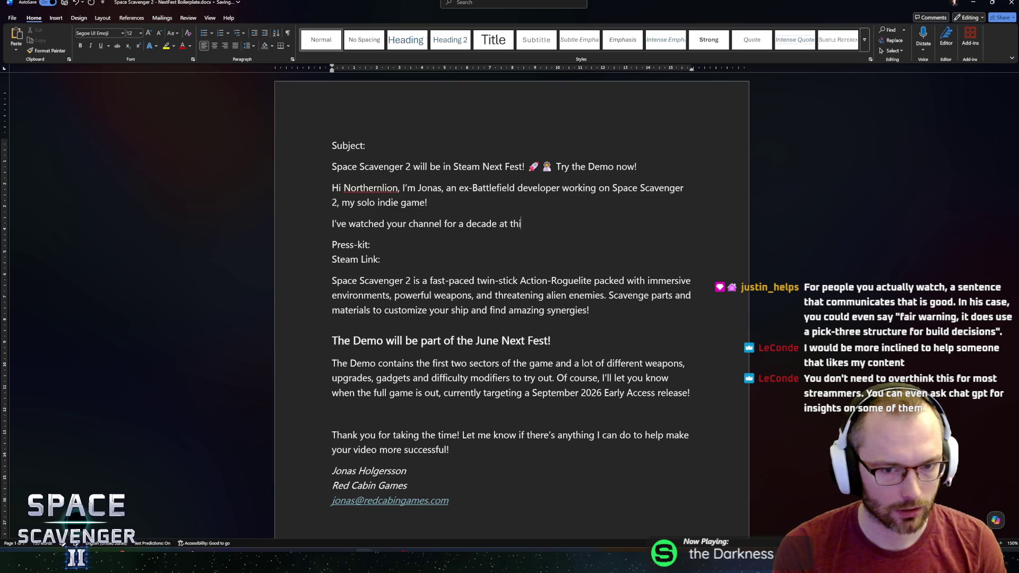
{"action": "type", "text": "s point, would be honot"}
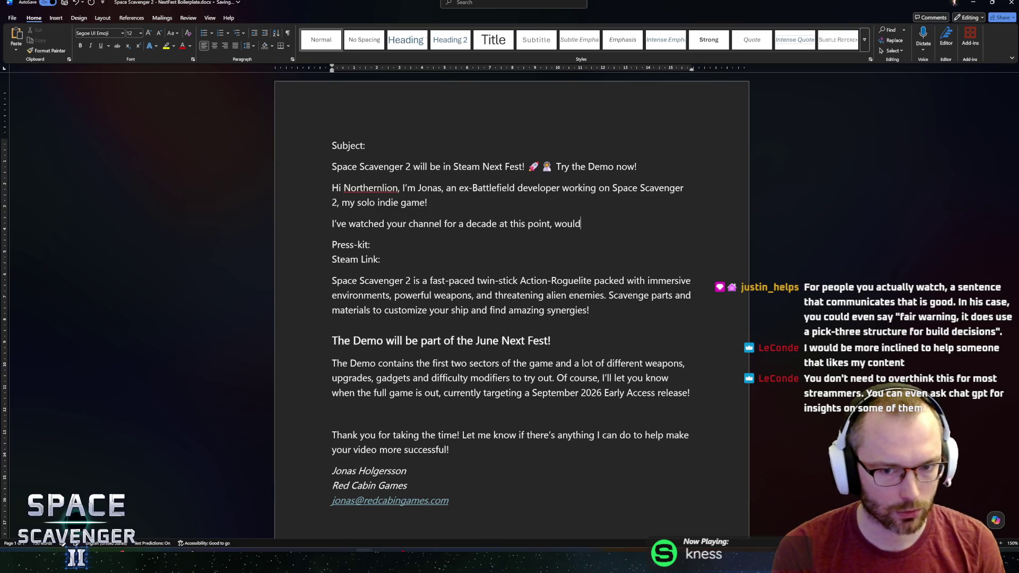
Continue with being honored they'd try the Space Scavenger 2 Demo and the pick-one-out-of-three warning
{"action": "key", "text": "BackSpace"}
{"action": "type", "text": "red to have you try"}
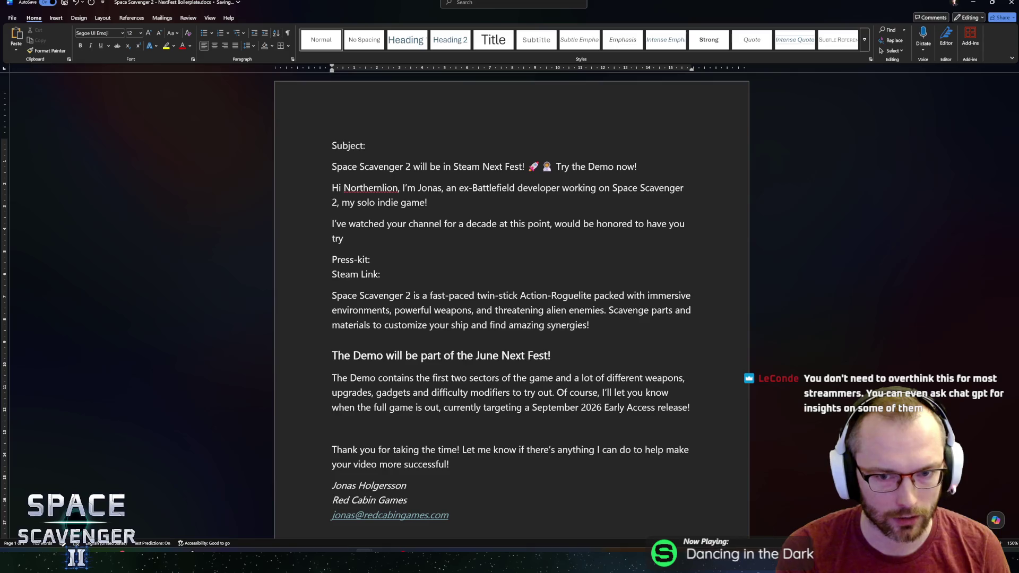
{"action": "type", "text": "the Demo os"}
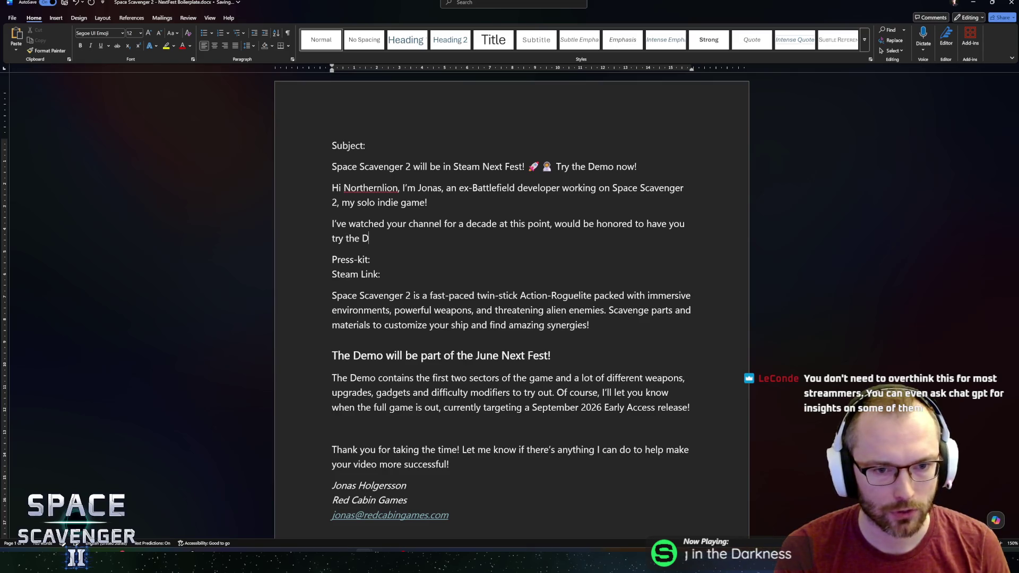
{"action": "key", "text": "BackSpace"}
{"action": "type", "text": "f S"}
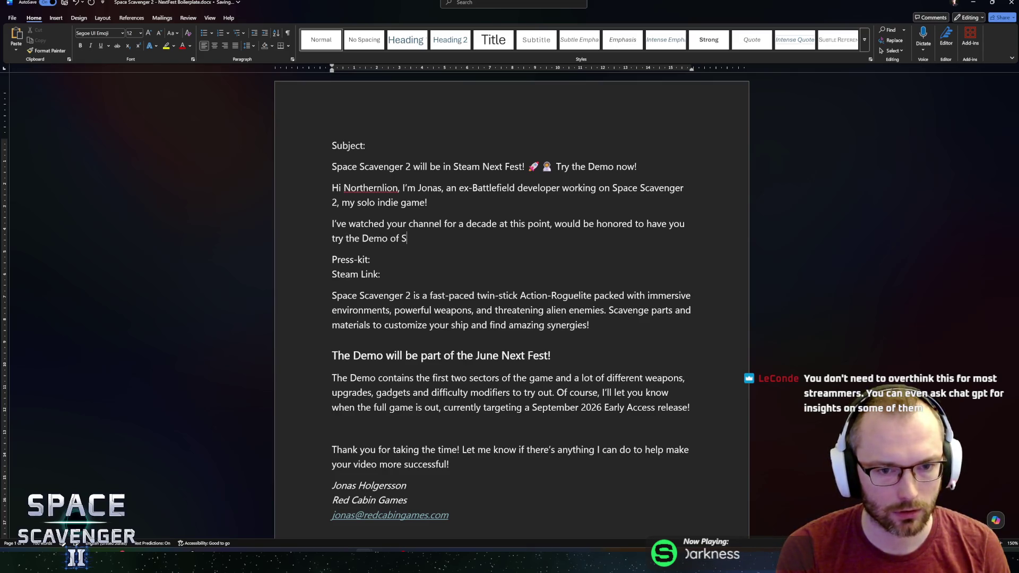
{"action": "type", "text": "pace Scavenger 2,"}
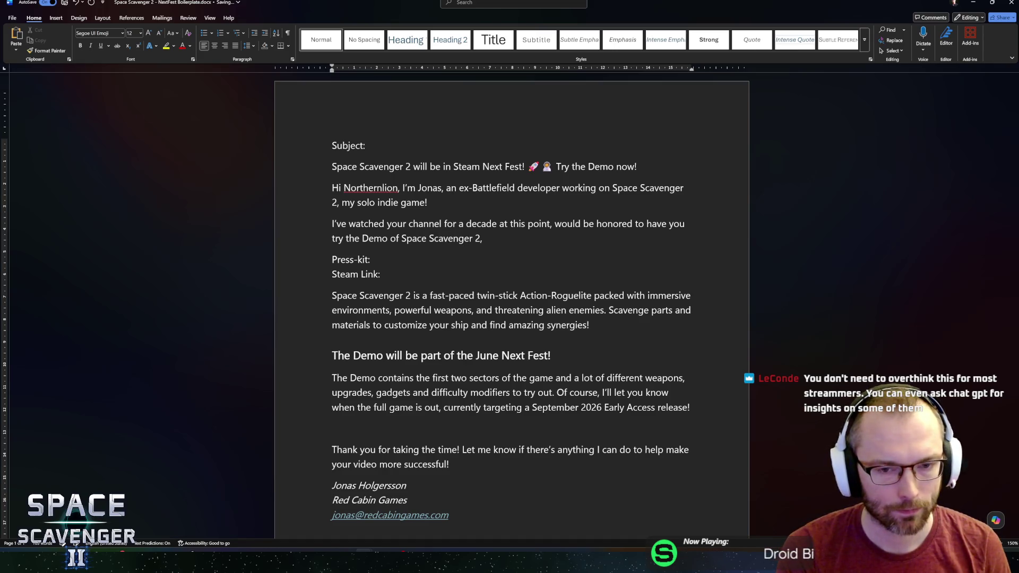
{"action": "type", "text": " but fair"}
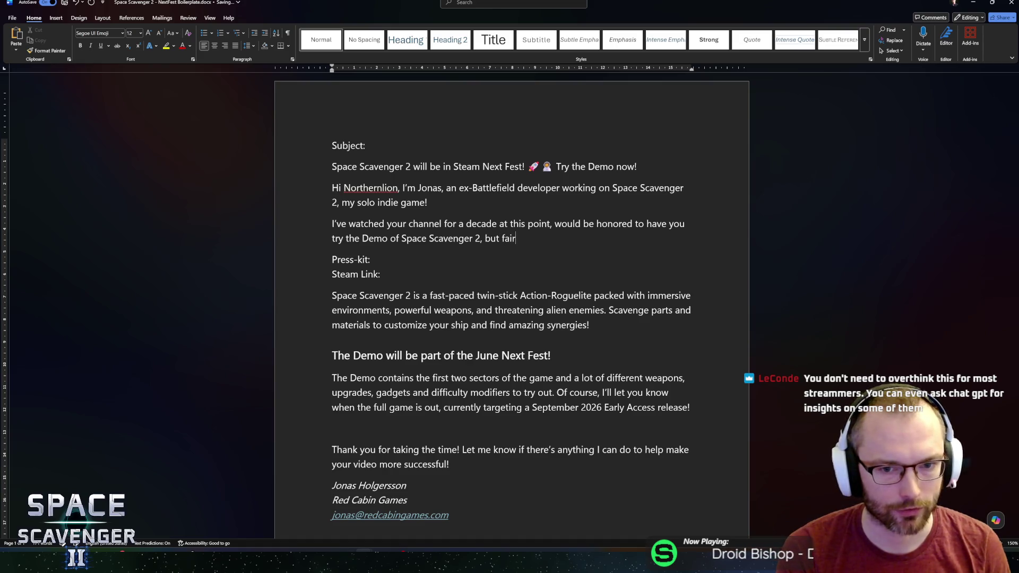
{"action": "type", "text": " warnin"}
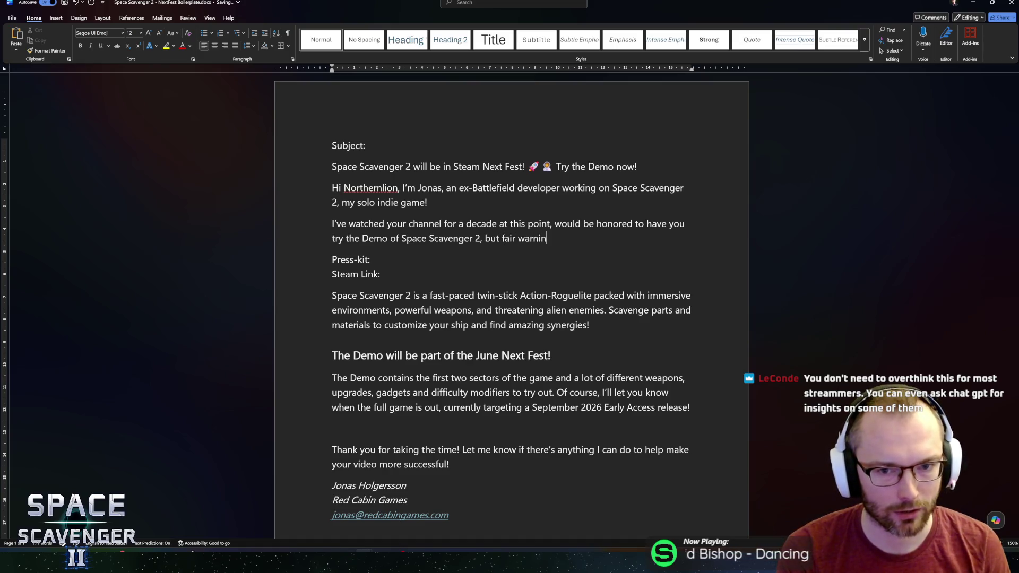
{"action": "type", "text": "g, it does "}
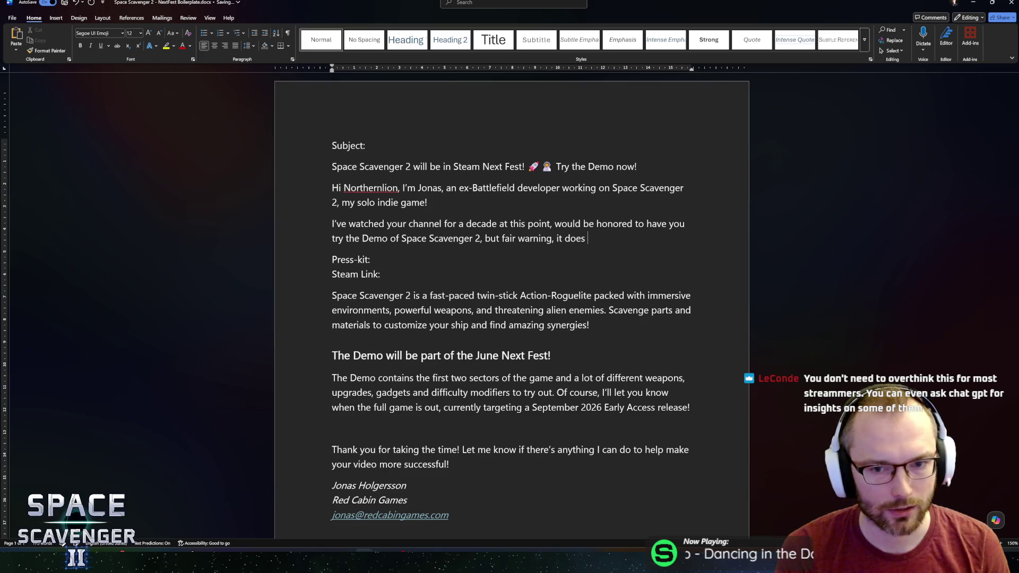
{"action": "type", "text": "use a “pi"}
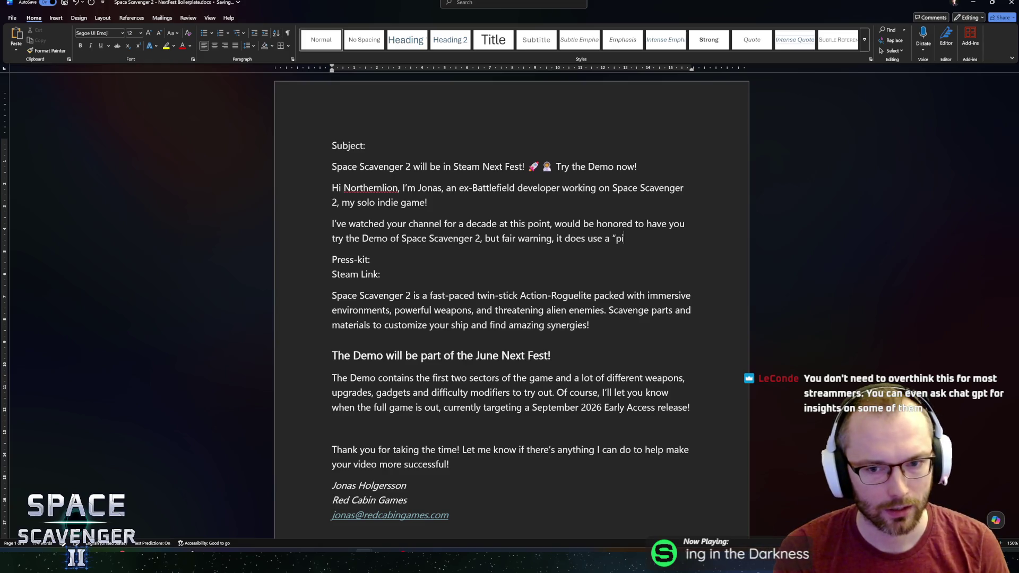
{"action": "type", "text": "ck one "}
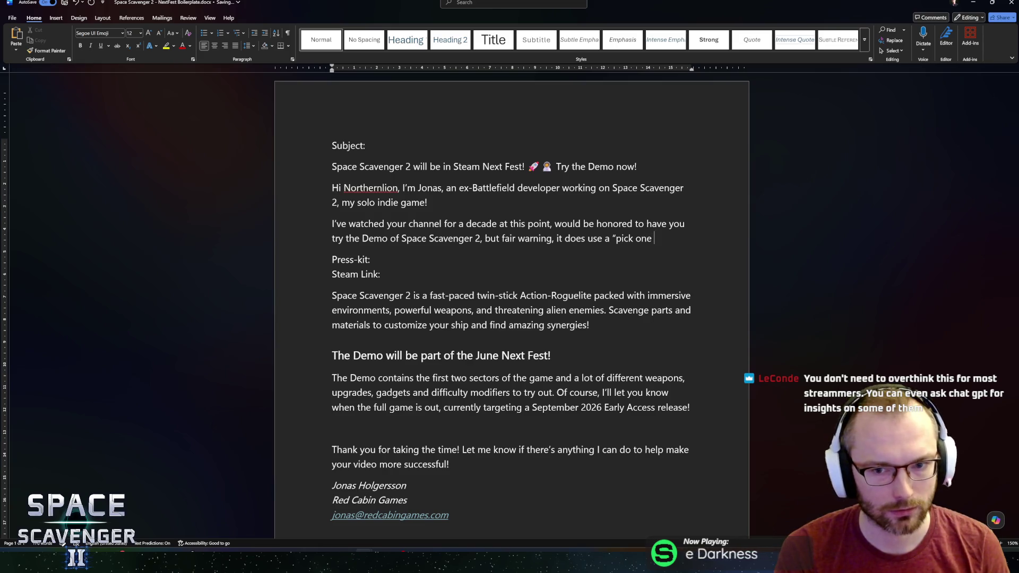
{"action": "type", "text": "out of "}
{"action": "type", "text": "three\" "}
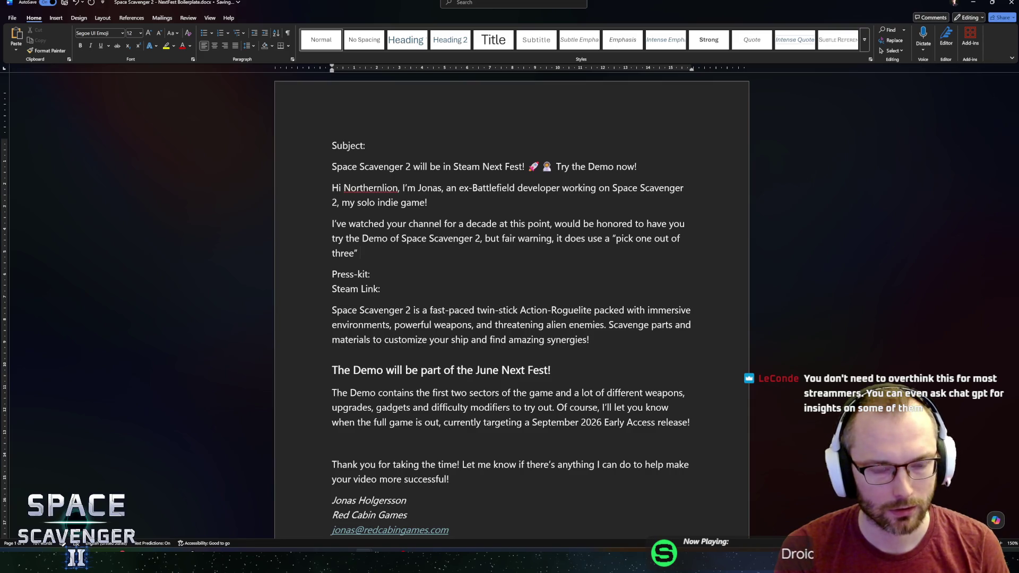
{"action": "type", "text": "structure;"}
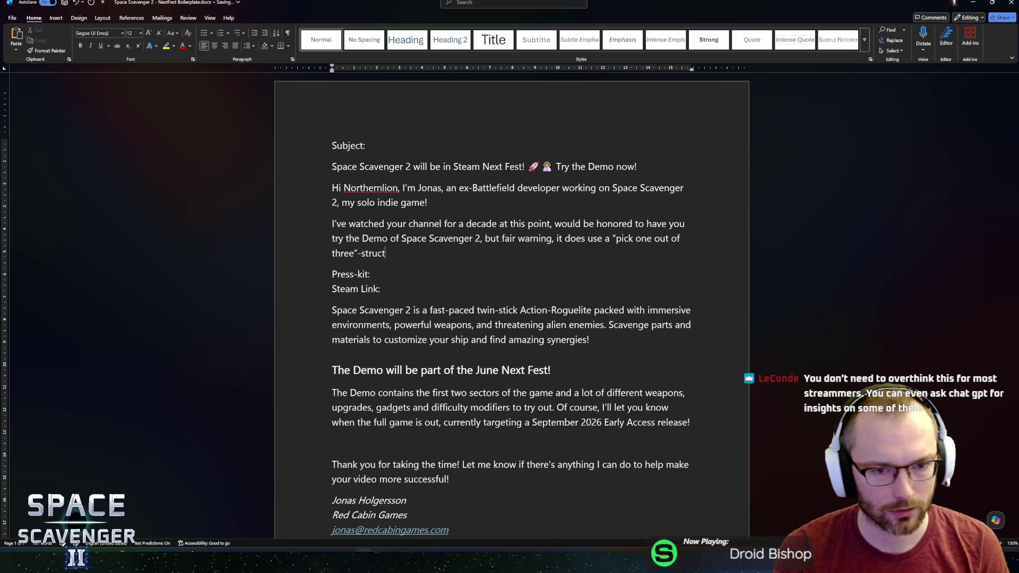
{"action": "key", "text": "BackSpace"}
{"action": "type", "text": ":)"}
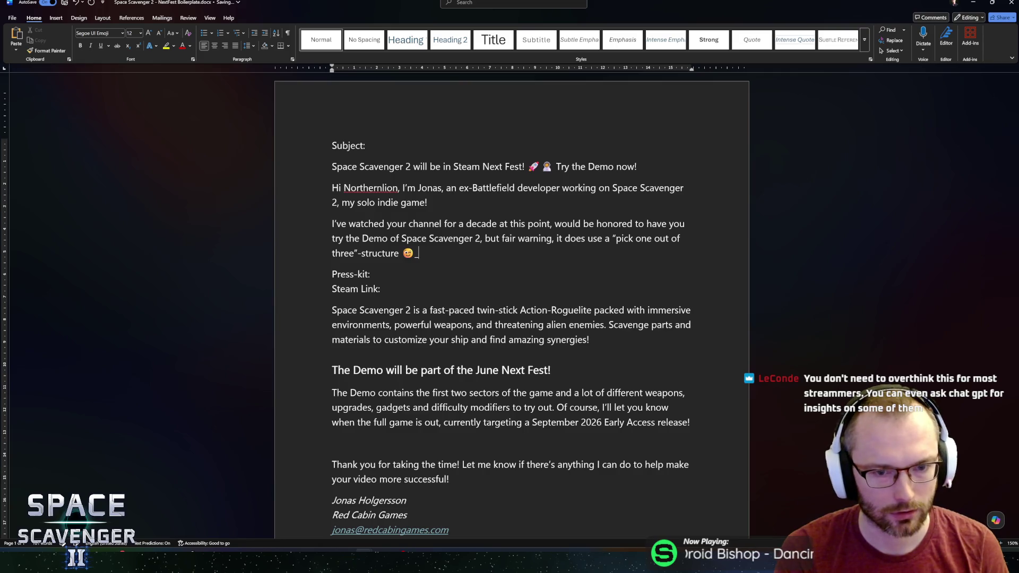
{"action": "type", "text": "."}
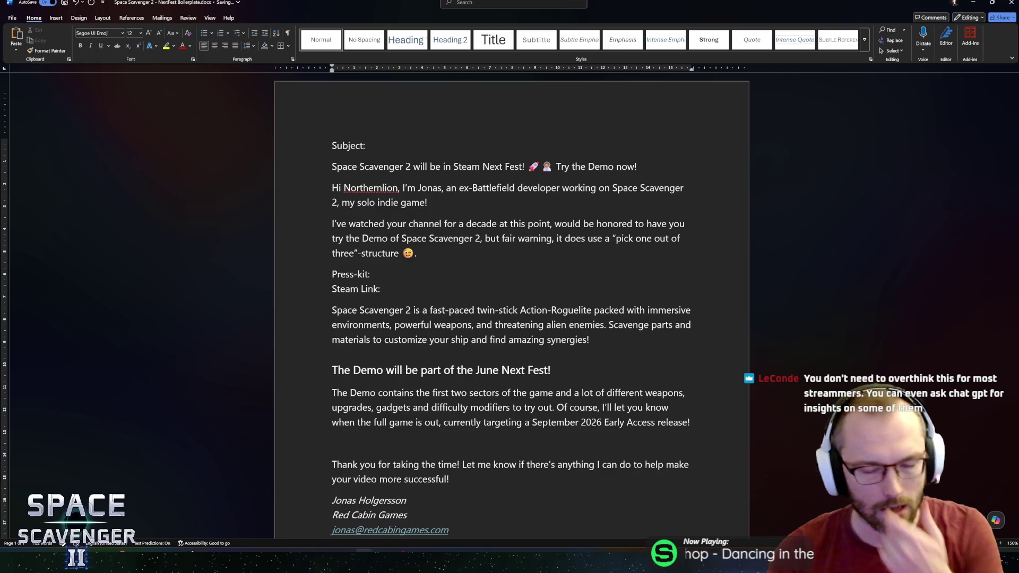
{"action": "double_click", "coordinate": [614, 224]}
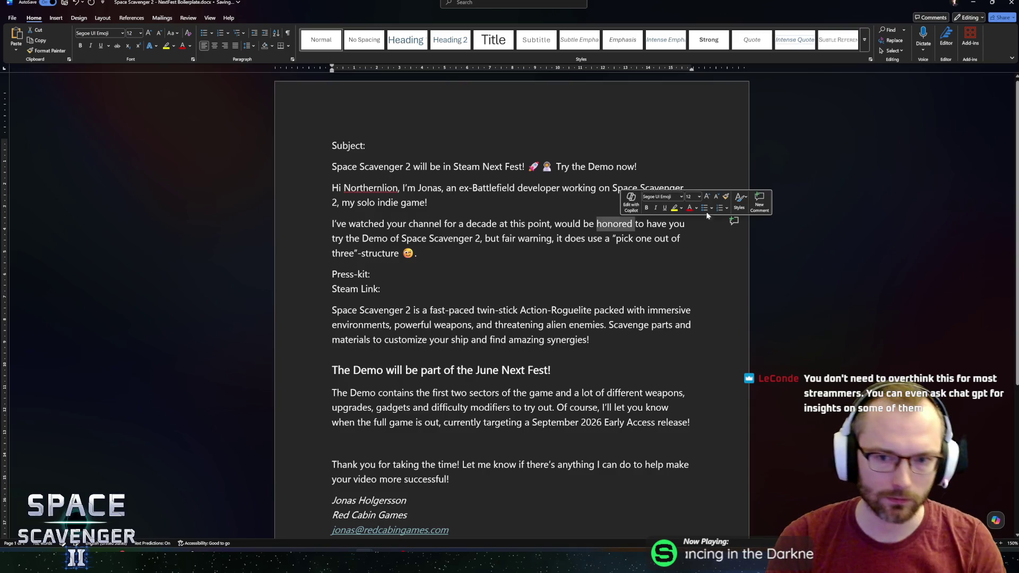
{"action": "key", "text": "Right"}
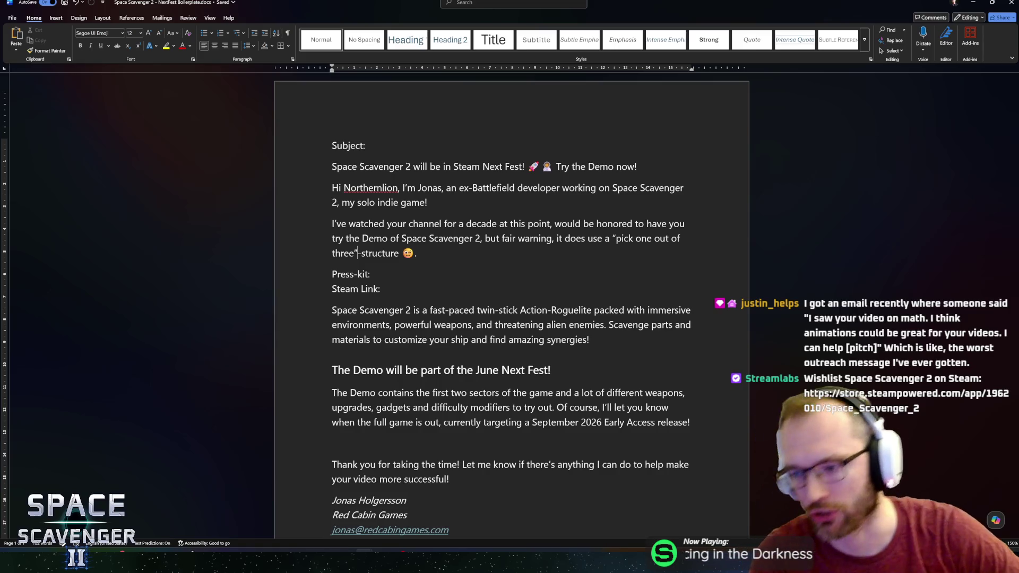
{"action": "left_click", "coordinate": [416, 253]}
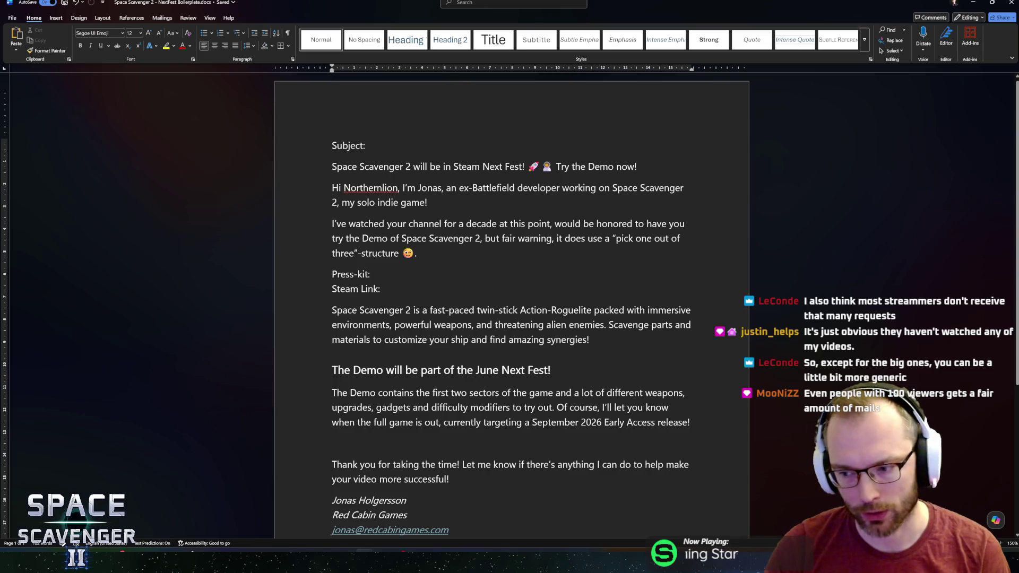
{"action": "left_click", "coordinate": [417, 253]}
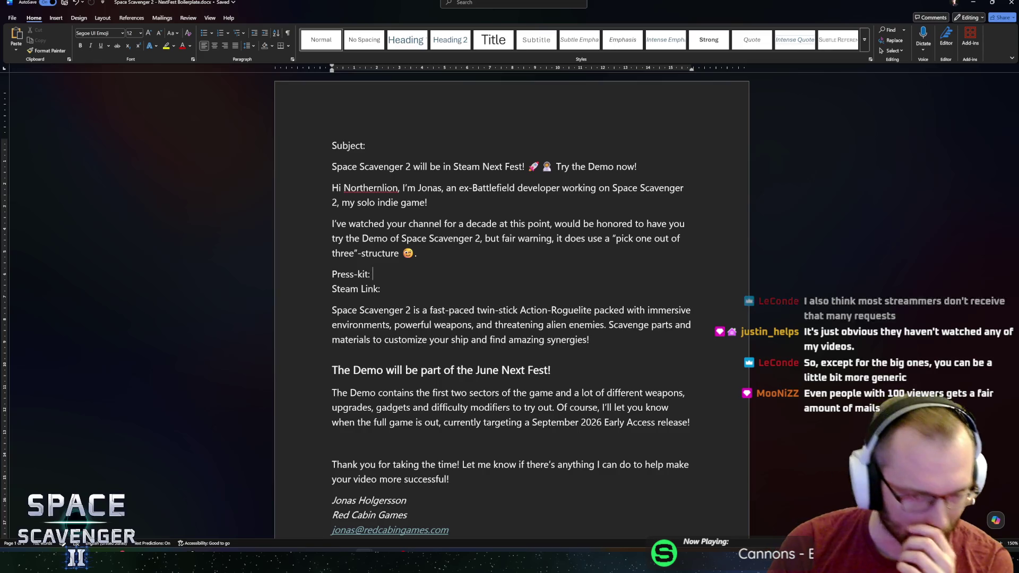
{"action": "left_click", "coordinate": [381, 238]}
{"action": "left_click", "coordinate": [417, 253]}
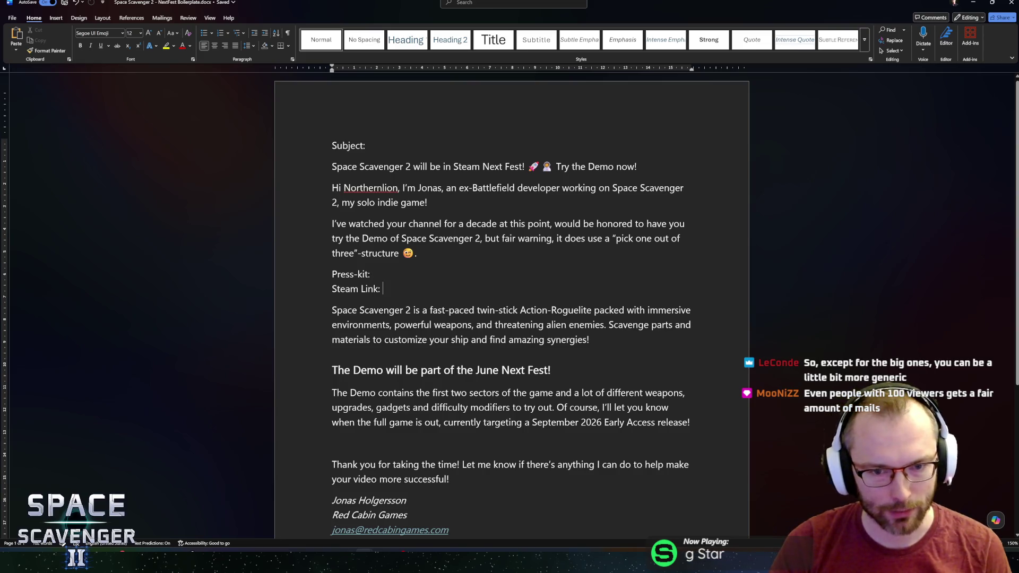
{"action": "left_click", "coordinate": [692, 325]}
{"action": "key", "text": "Down"}
{"action": "scroll", "coordinate": [512, 305], "scroll_direction": "down", "scroll_amount": 2}
{"action": "left_click", "coordinate": [671, 292]}
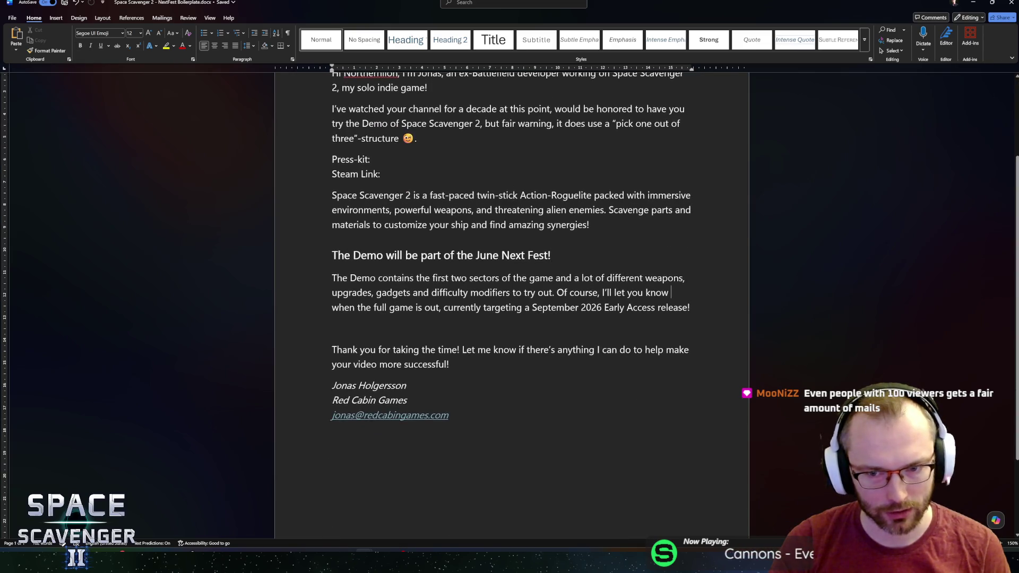
{"action": "scroll", "coordinate": [694, 291], "scroll_direction": "down", "scroll_amount": 2}
{"action": "scroll", "coordinate": [682, 289], "scroll_direction": "up", "scroll_amount": 2}
{"action": "left_click", "coordinate": [496, 384]}
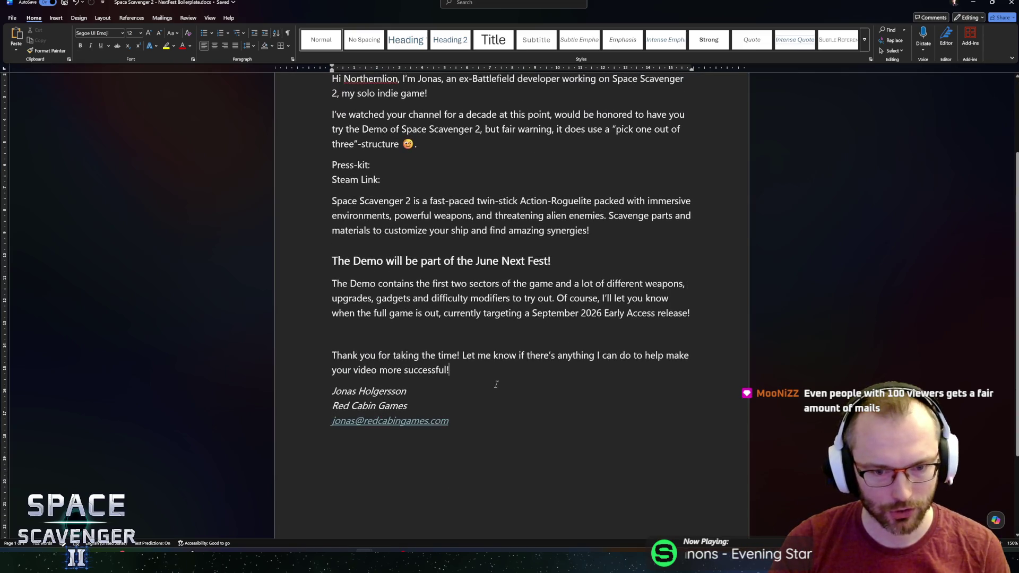
{"action": "scroll", "coordinate": [511, 305], "scroll_direction": "up", "scroll_amount": 2}
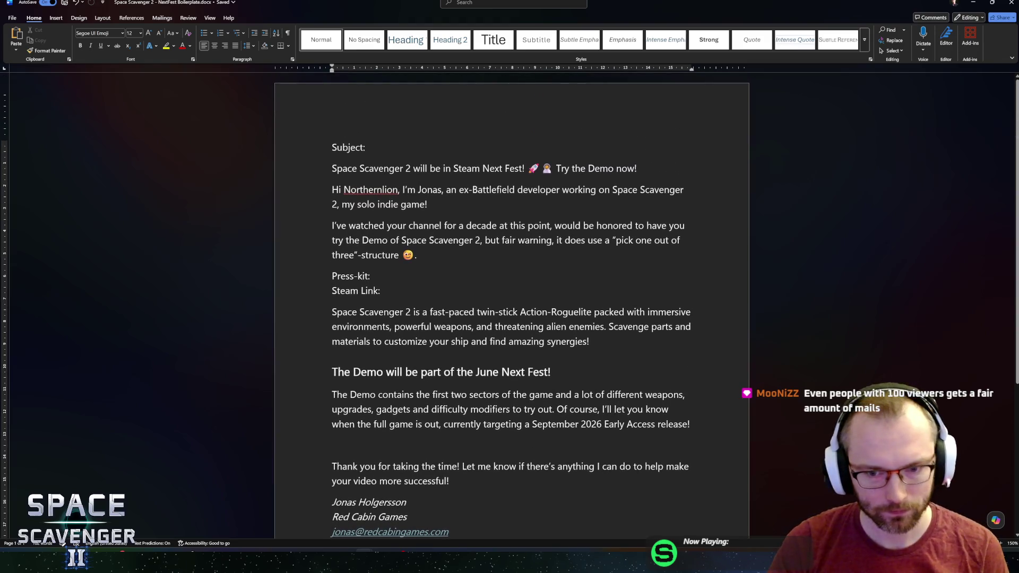
{"action": "left_click", "coordinate": [407, 277]}
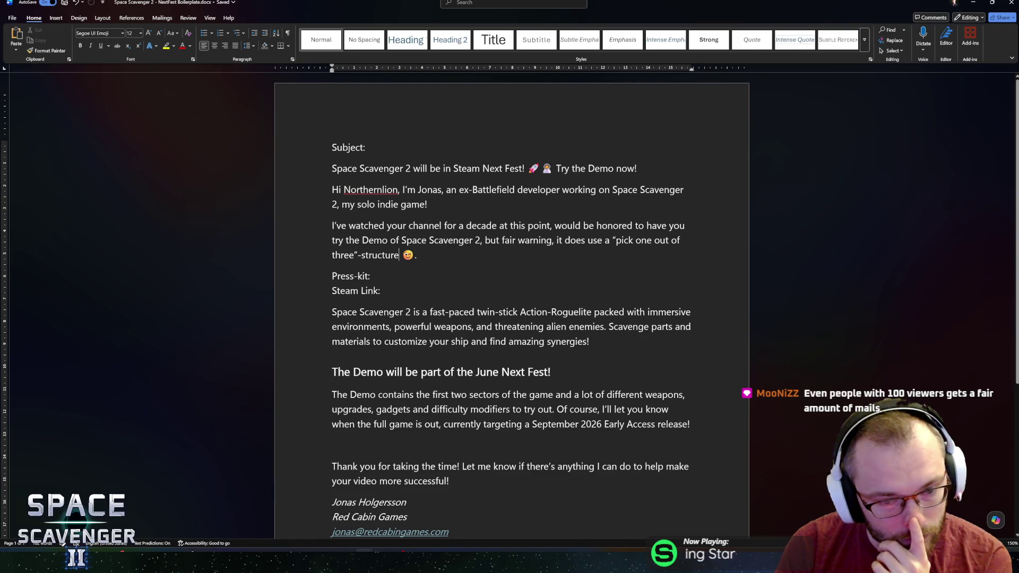
{"action": "key", "text": "BackSpace"}
Draft an 'I hope I can prove you wrong!' sentence, then delete it again
{"action": "type", "text": "I hope "}
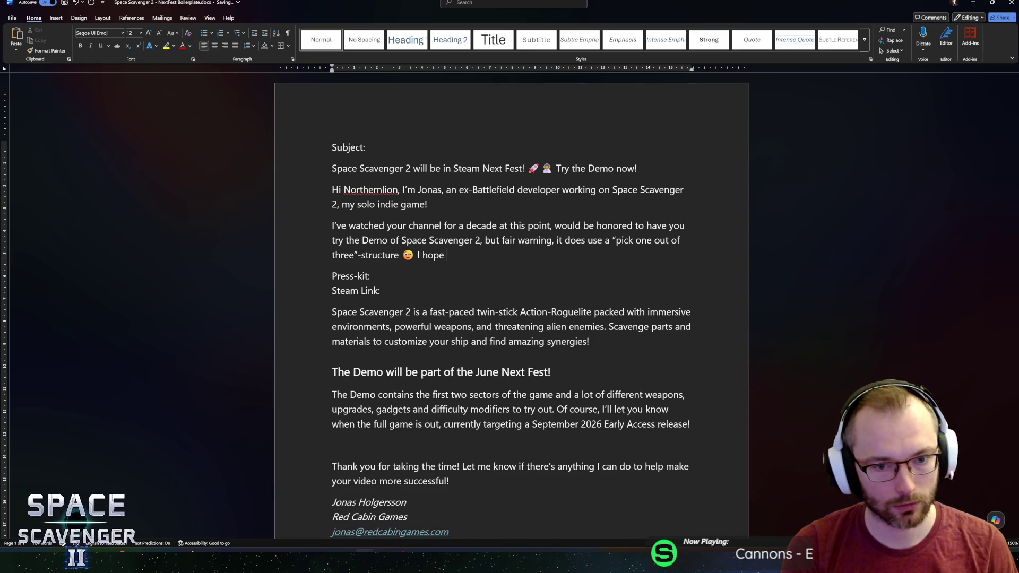
{"action": "type", "text": "I can prove you "}
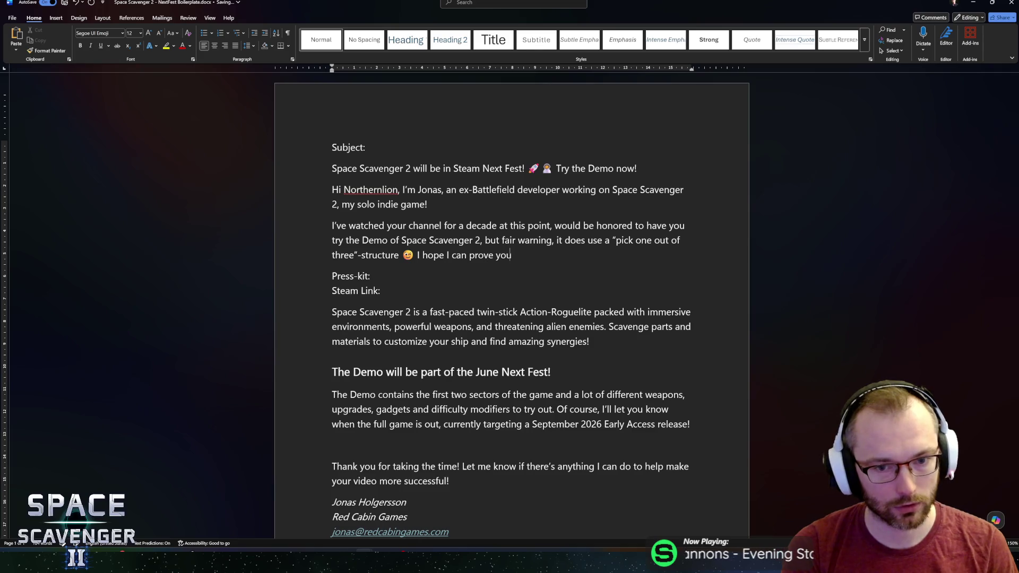
{"action": "type", "text": "wrong!"}
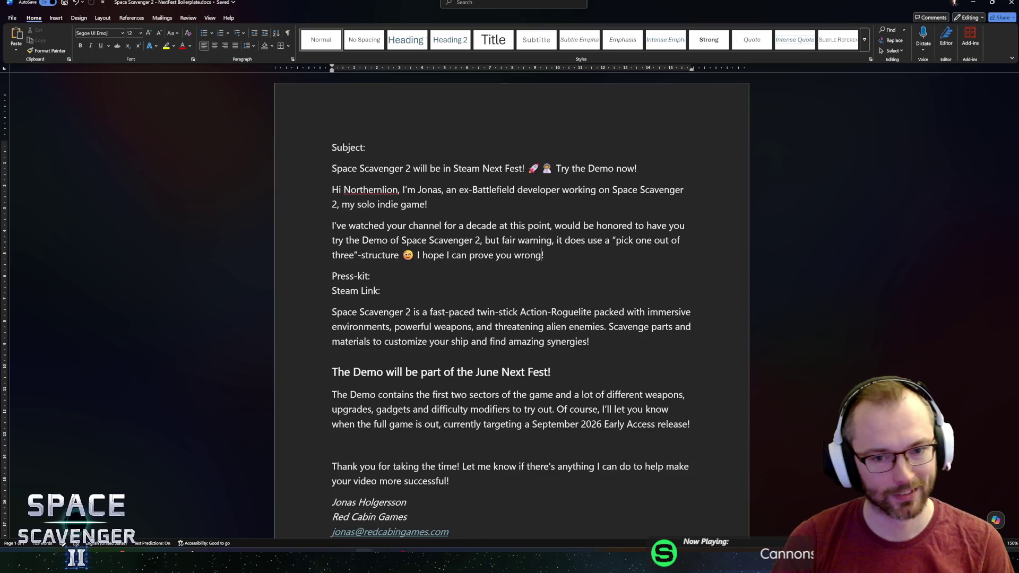
{"action": "key", "text": "Left"}
{"action": "type", "text": "about h"}
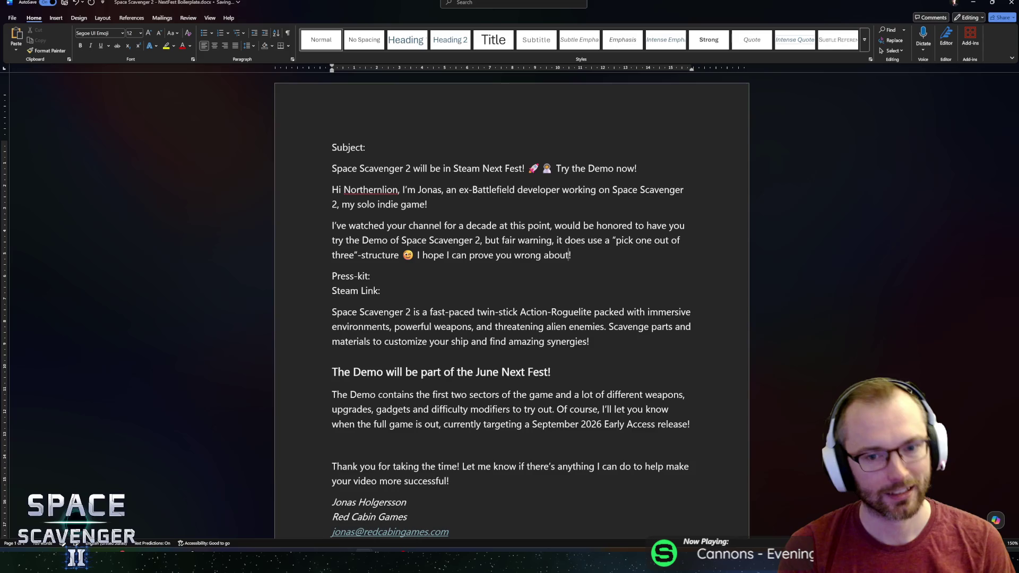
{"action": "type", "text": "ow"}
{"action": "key", "text": "BackSpace"}
{"action": "key", "text": "BackSpace"}
{"action": "key", "text": "BackSpace"}
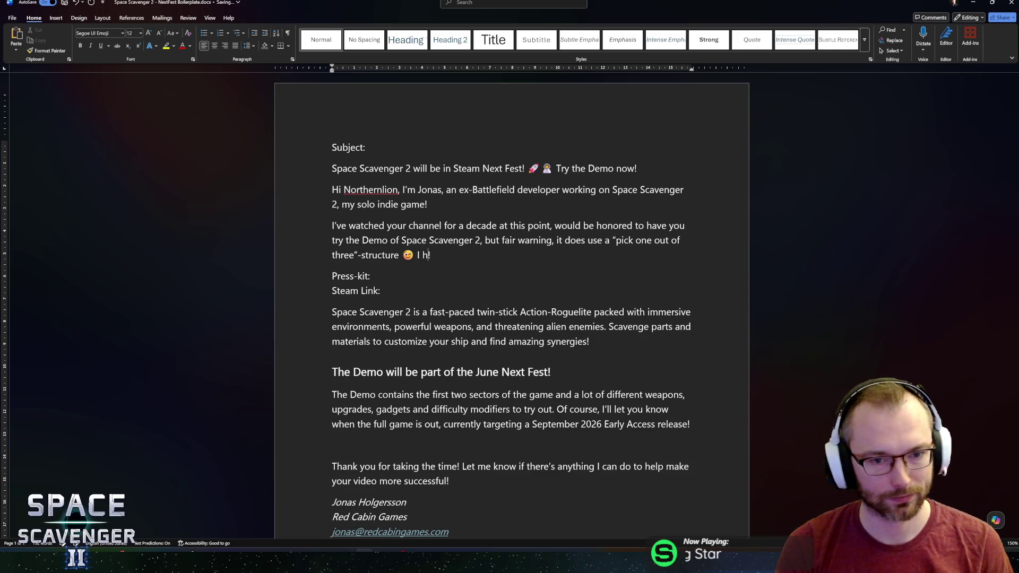
{"action": "key", "text": "BackSpace"}
{"action": "key", "text": "BackSpace"}
{"action": "key", "text": "BackSpace"}
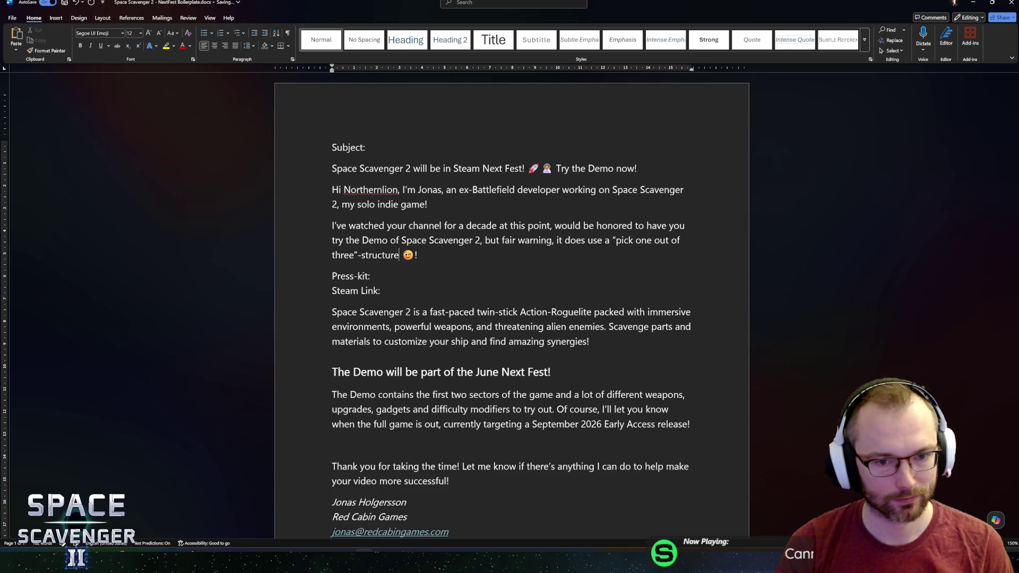
Move the exclamation mark from after the emoji to directly after 'structure'
{"action": "key", "text": "End"}
{"action": "key", "text": "BackSpace"}
{"action": "key", "text": "BackSpace"}
{"action": "key", "text": "Left"}
{"action": "key", "text": "Left"}
{"action": "key", "text": "Left"}
{"action": "type", "text": "!"}
{"action": "key", "text": "Delete"}
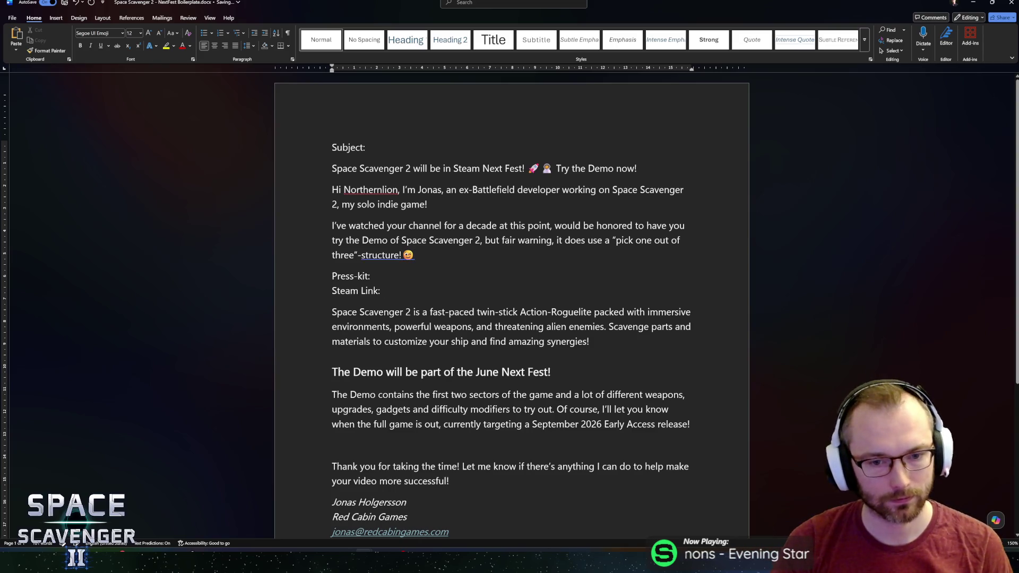
{"action": "scroll", "coordinate": [511, 308], "scroll_direction": "down", "scroll_amount": 3}
{"action": "scroll", "coordinate": [511, 308], "scroll_direction": "up", "scroll_amount": 2}
{"action": "left_click", "coordinate": [477, 409]}
{"action": "triple_click", "coordinate": [530, 413]}
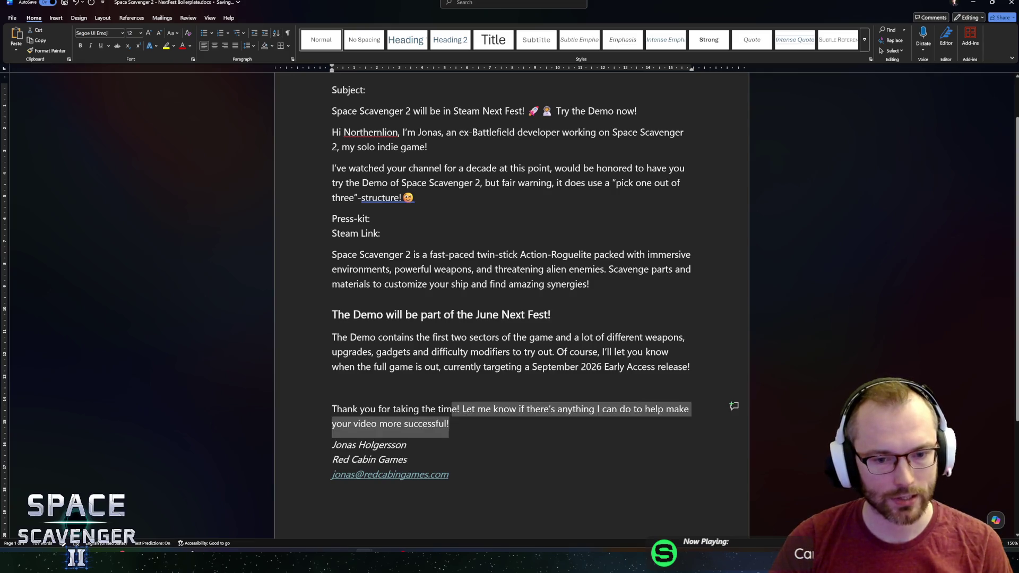
{"action": "left_click", "coordinate": [492, 419]}
{"action": "triple_click", "coordinate": [499, 434]}
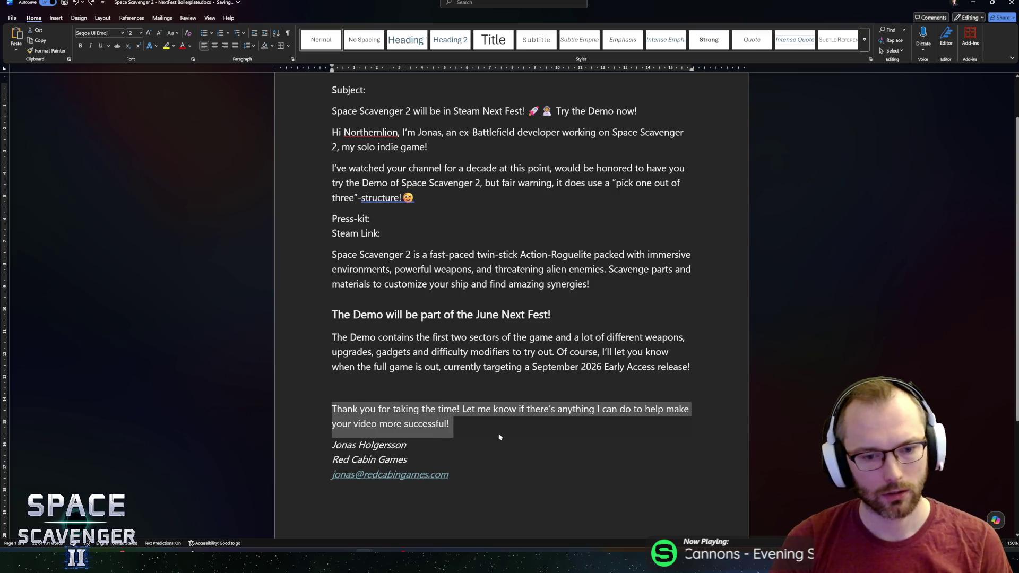
{"action": "key", "text": "Right"}
{"action": "key", "text": "Up"}
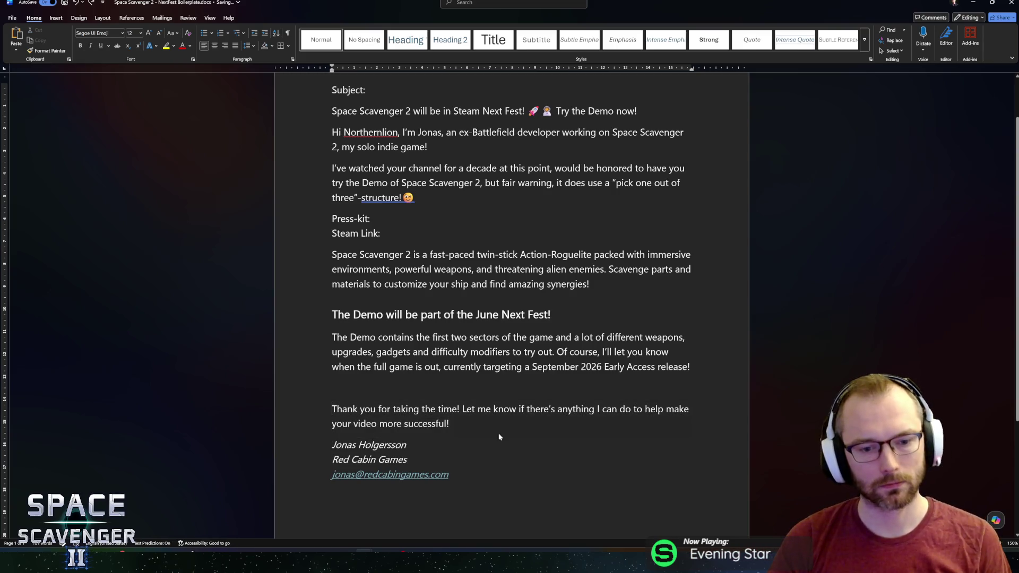
{"action": "key", "text": "End"}
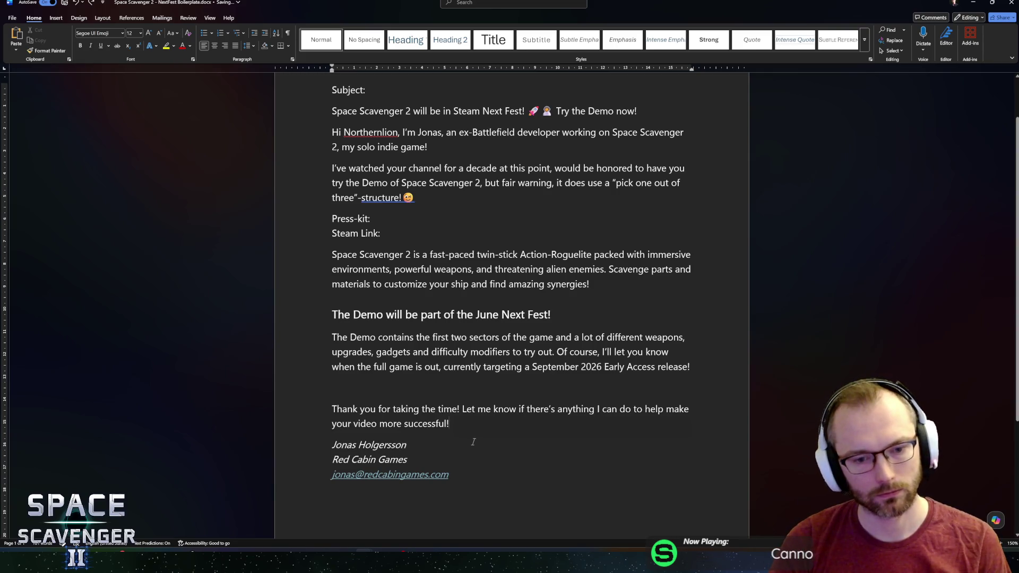
{"action": "scroll", "coordinate": [498, 437], "scroll_direction": "up", "scroll_amount": 1}
{"action": "left_click", "coordinate": [359, 417]}
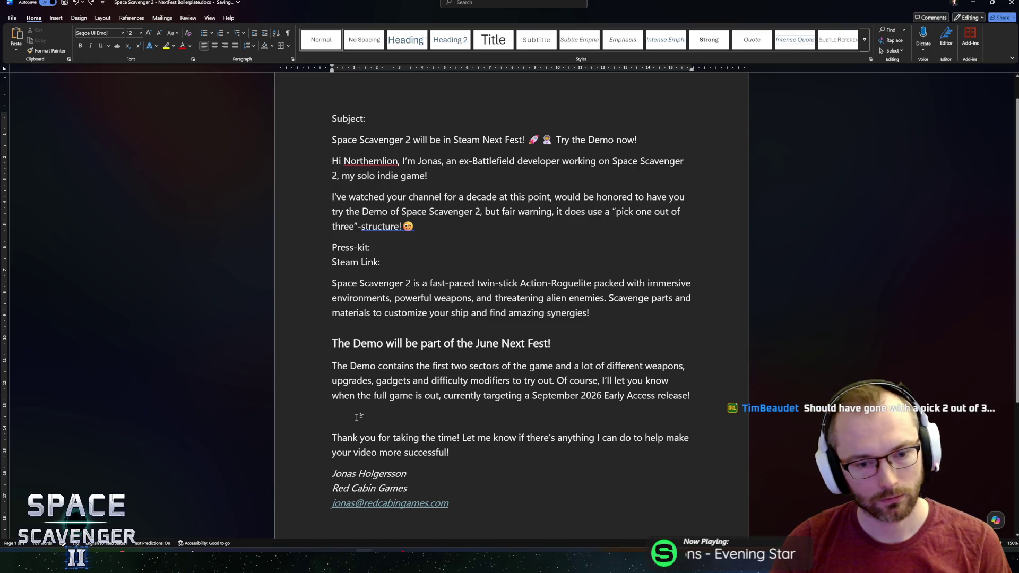
{"action": "left_click", "coordinate": [453, 450]}
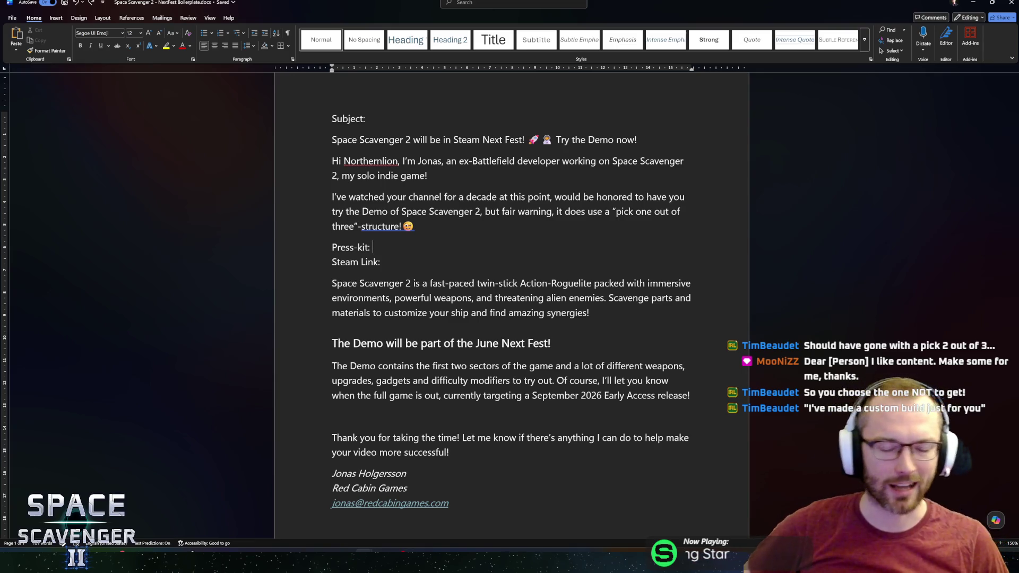
Apply the Editor suggestion adding a space between 'structure!' and the winking emoji
{"action": "left_click_drag", "start_coordinate": [414, 227], "coordinate": [358, 227]}
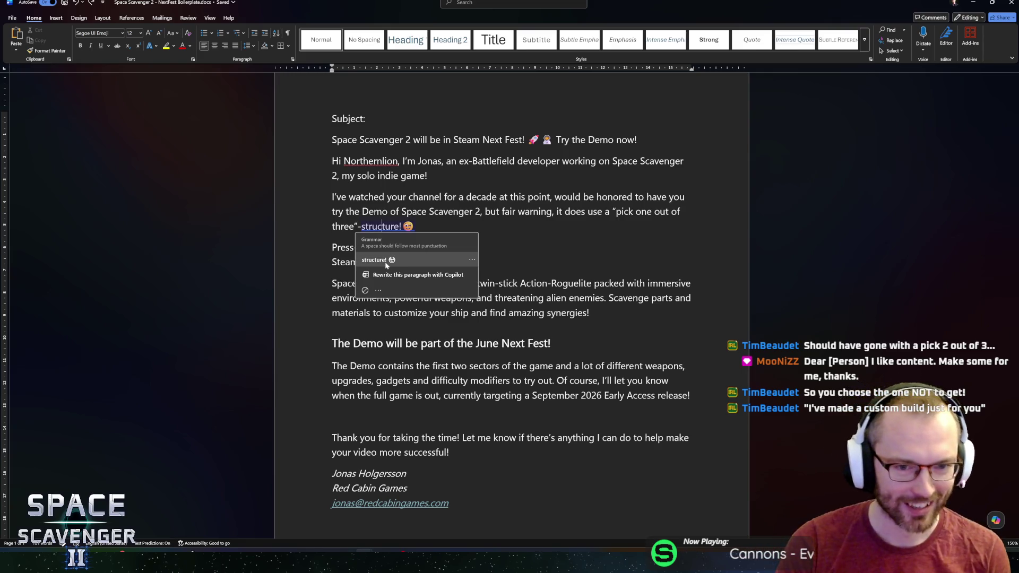
{"action": "left_click", "coordinate": [385, 263]}
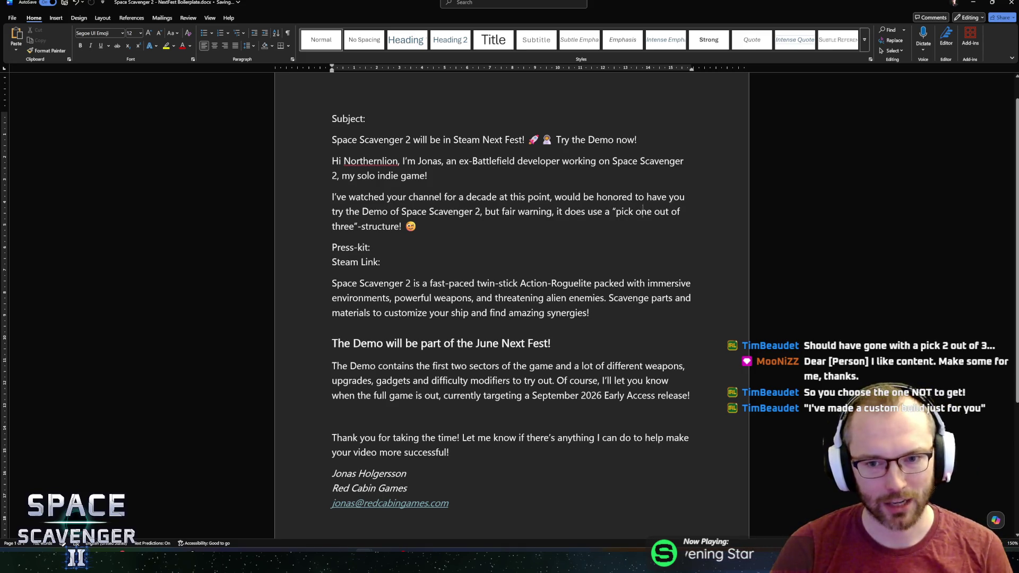
{"action": "mouse_move", "coordinate": [355, 225]}
{"action": "left_mouse_down"}
{"action": "mouse_move", "coordinate": [656, 212]}
{"action": "mouse_move", "coordinate": [616, 211]}
{"action": "left_mouse_up"}
{"action": "left_click", "coordinate": [616, 211]}
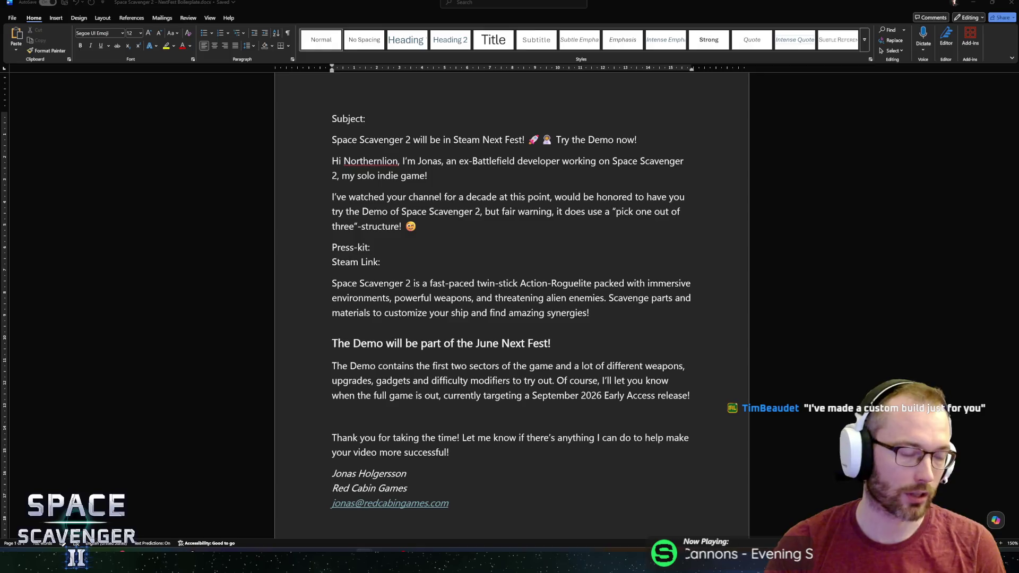
{"action": "left_click", "coordinate": [372, 119]}
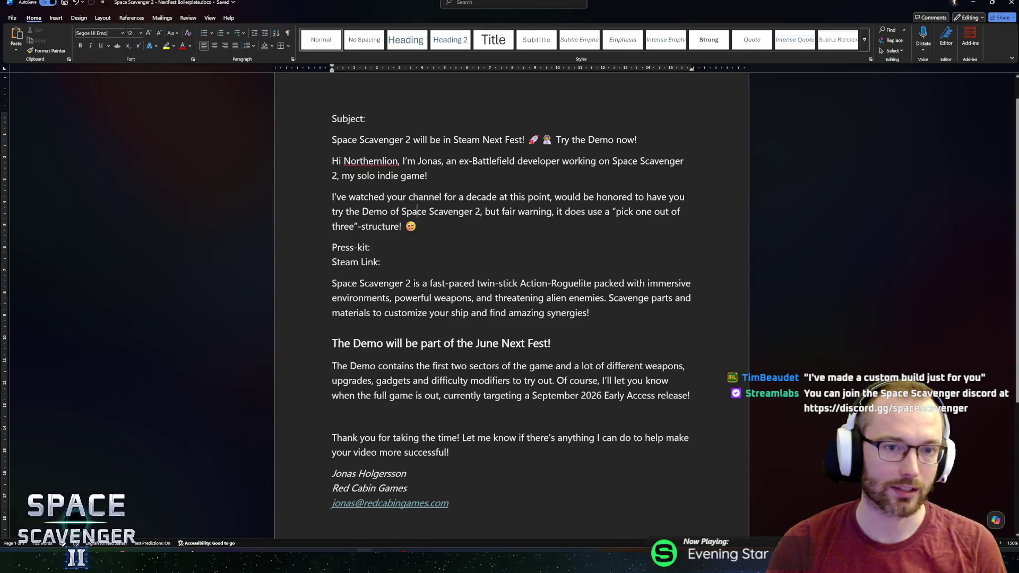
{"action": "key", "text": "Return"}
{"action": "key", "text": "ctrl+v"}
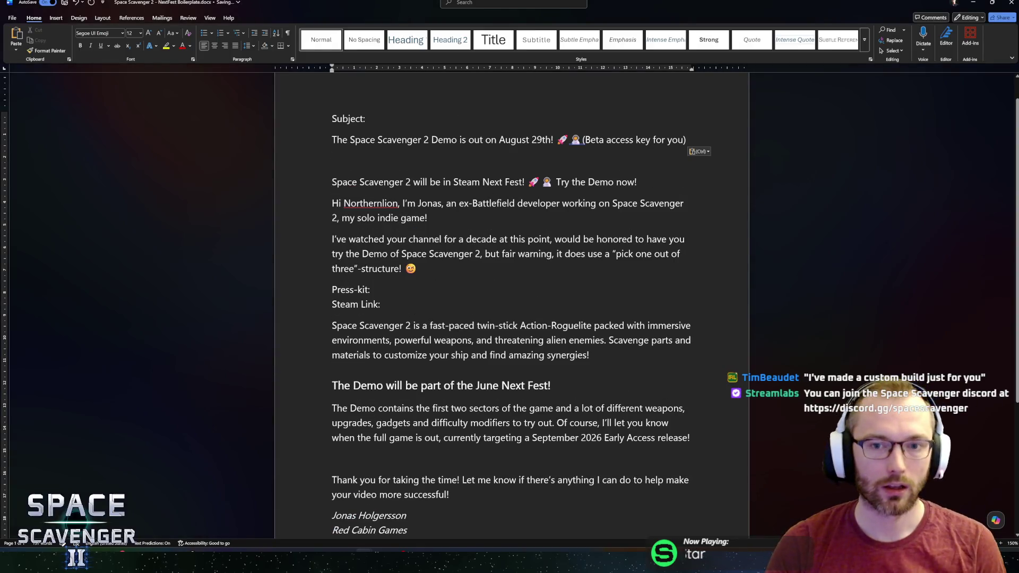
{"action": "key", "text": "shift+Left"}
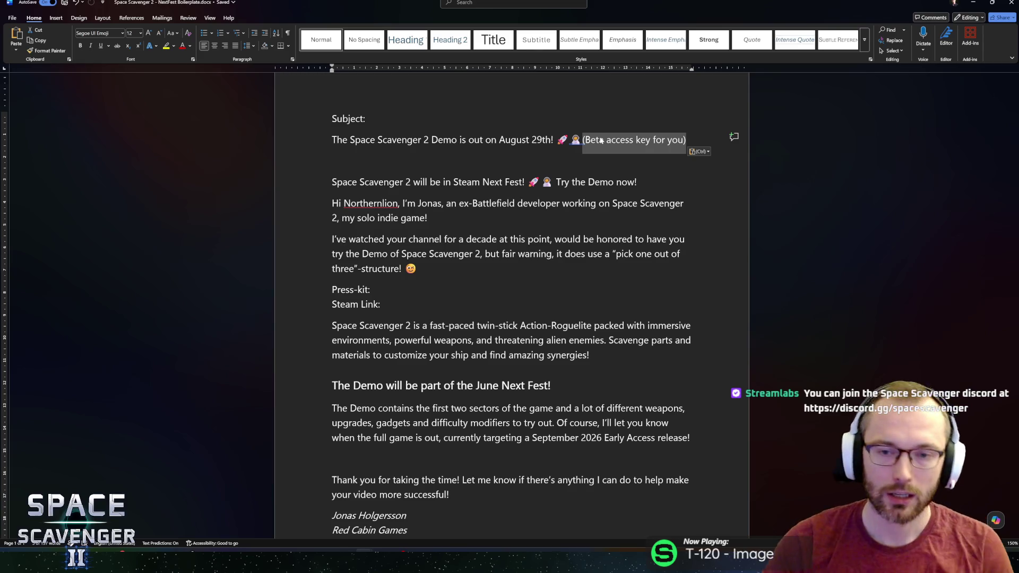
{"action": "left_click", "coordinate": [584, 139]}
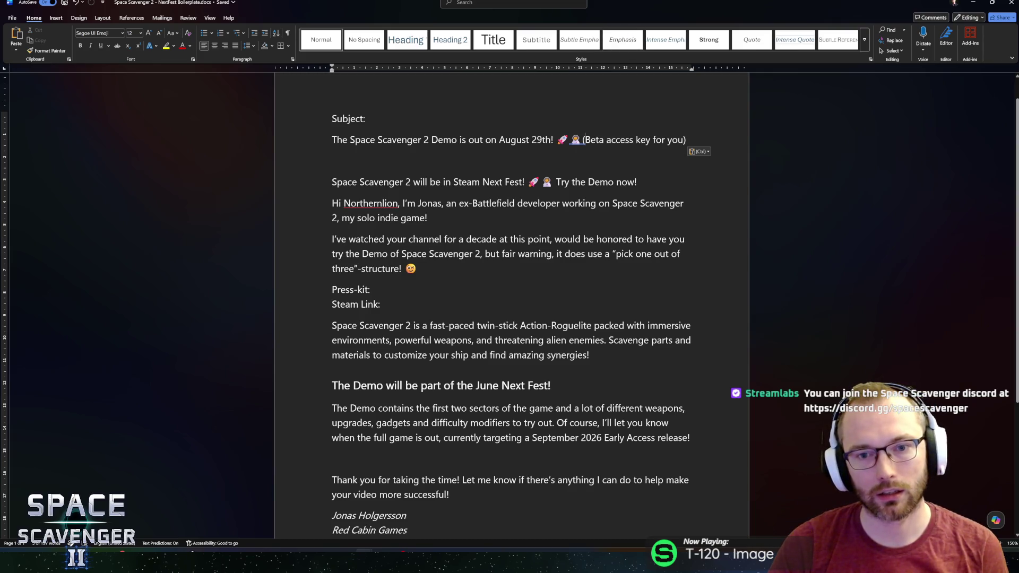
{"action": "left_click_drag", "start_coordinate": [581, 140], "coordinate": [688, 140]}
{"action": "key", "text": "BackSpace"}
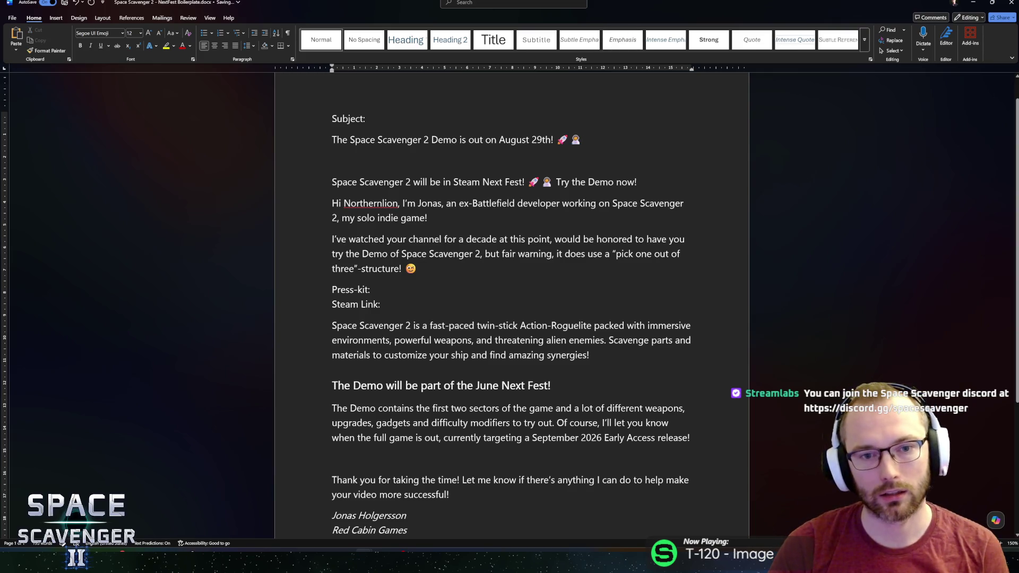
{"action": "key", "text": "ctrl+z"}
{"action": "triple_click", "coordinate": [616, 139]}
{"action": "key", "text": "Delete"}
{"action": "key", "text": "Delete"}
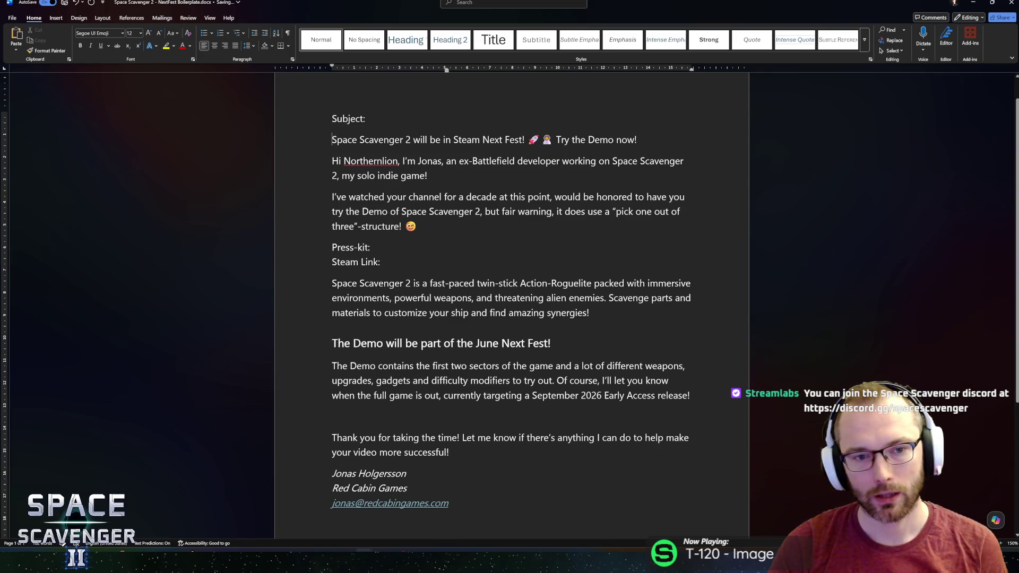
{"action": "left_click", "coordinate": [332, 176]}
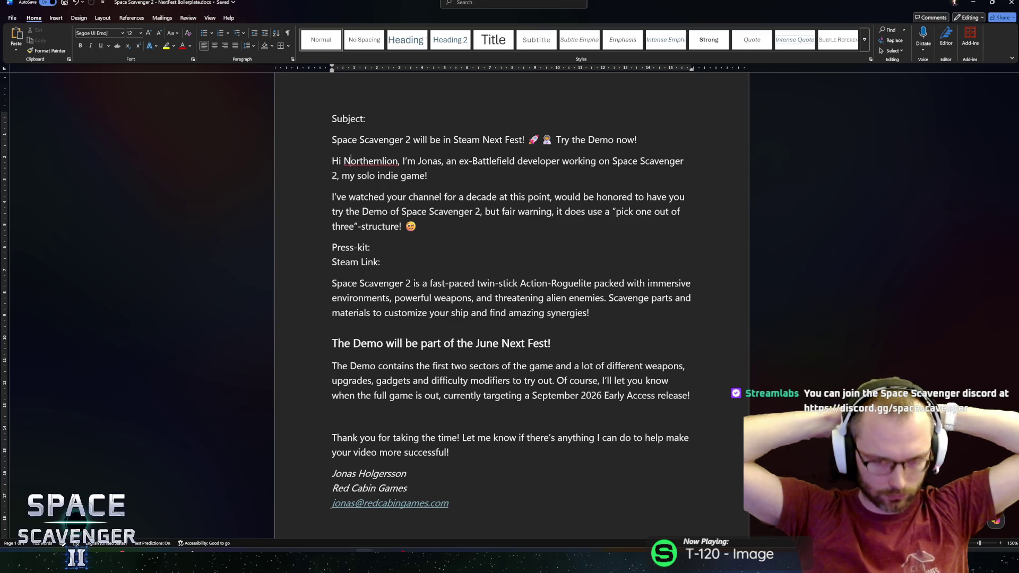
Switch to Rider and look up the Settings class by name
{"action": "key", "text": "alt+Tab"}
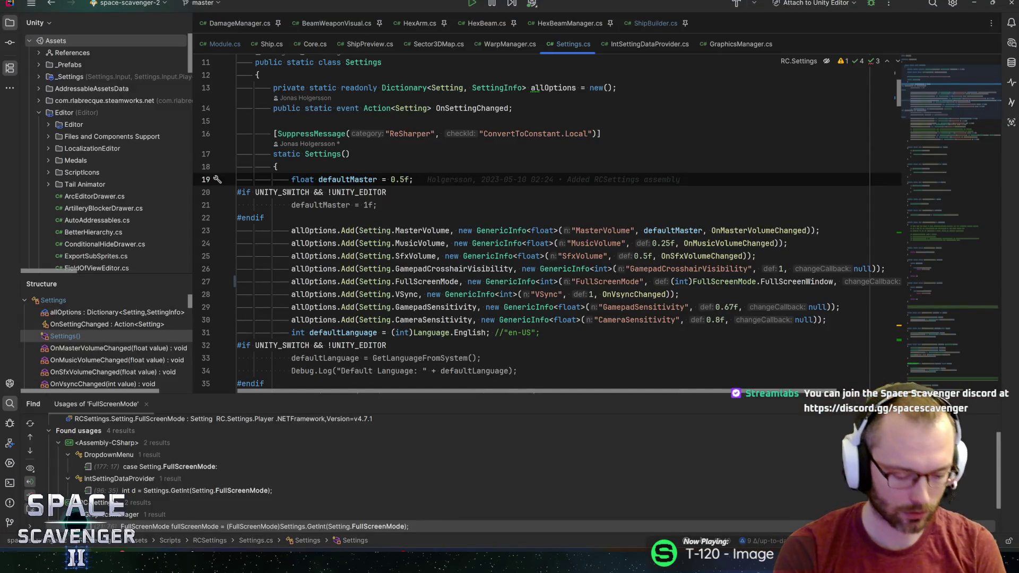
{"action": "key", "text": "ctrl+n"}
{"action": "type", "text": "settings"}
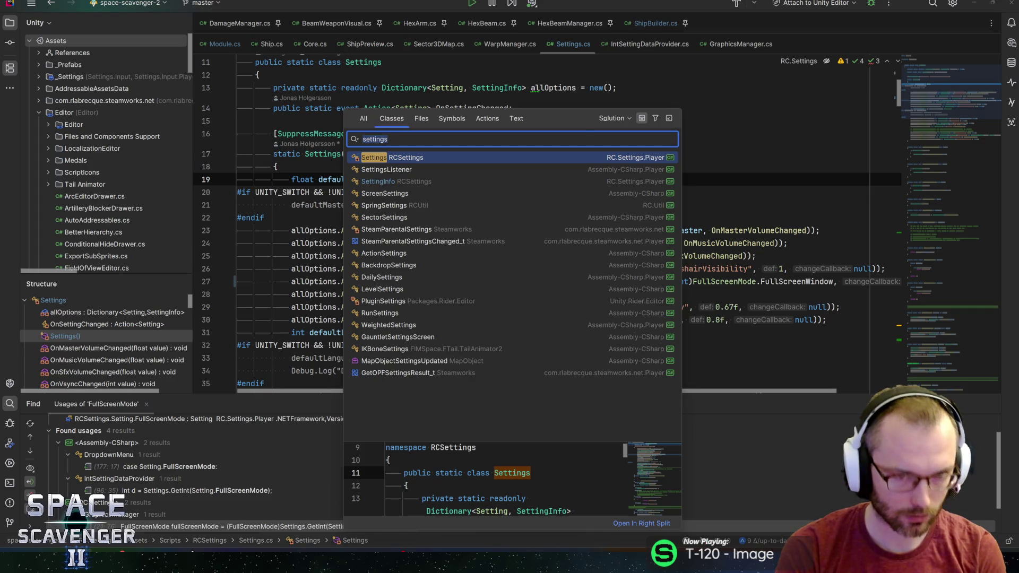
{"action": "key", "text": "Escape"}
Search all files for 'unlockall', open the ConsoleHelper.cs match, then search for 'scavut'
{"action": "key", "text": "ctrl+shift+f"}
{"action": "type", "text": "unlocka"}
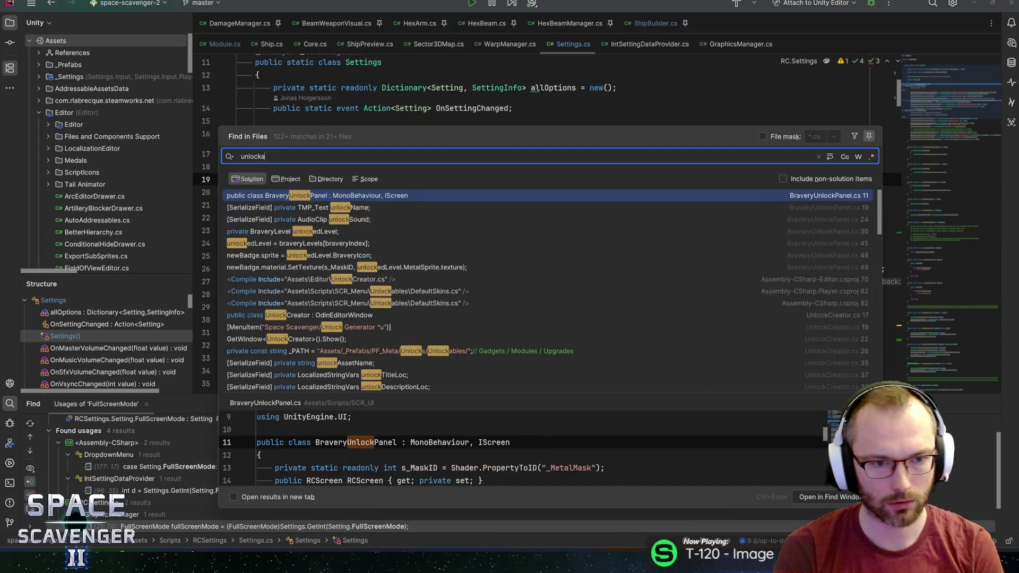
{"action": "type", "text": "ll"}
{"action": "scroll", "coordinate": [520, 449], "scroll_direction": "up", "scroll_amount": 2}
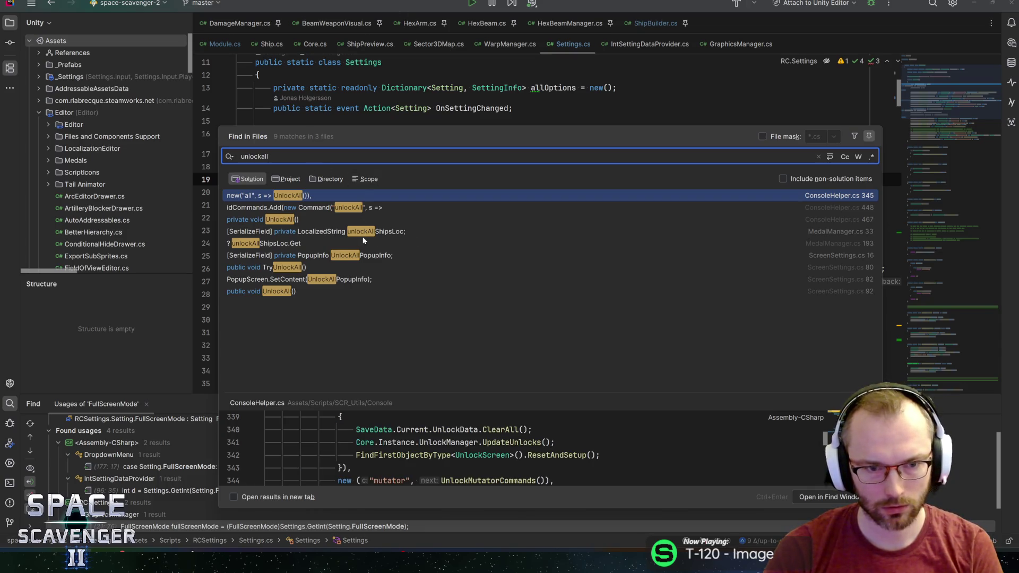
{"action": "left_click", "coordinate": [713, 256]}
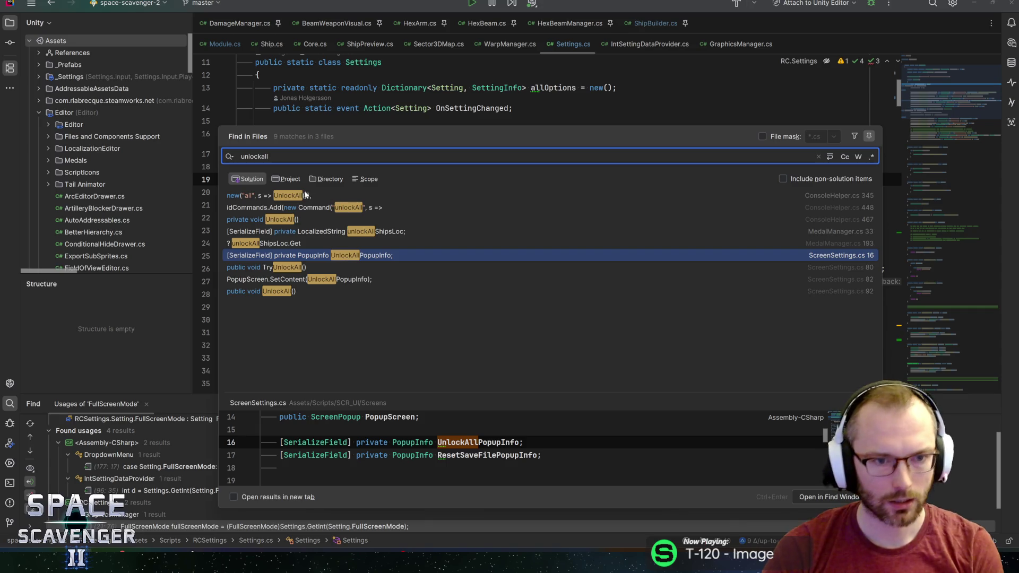
{"action": "double_click", "coordinate": [296, 196]}
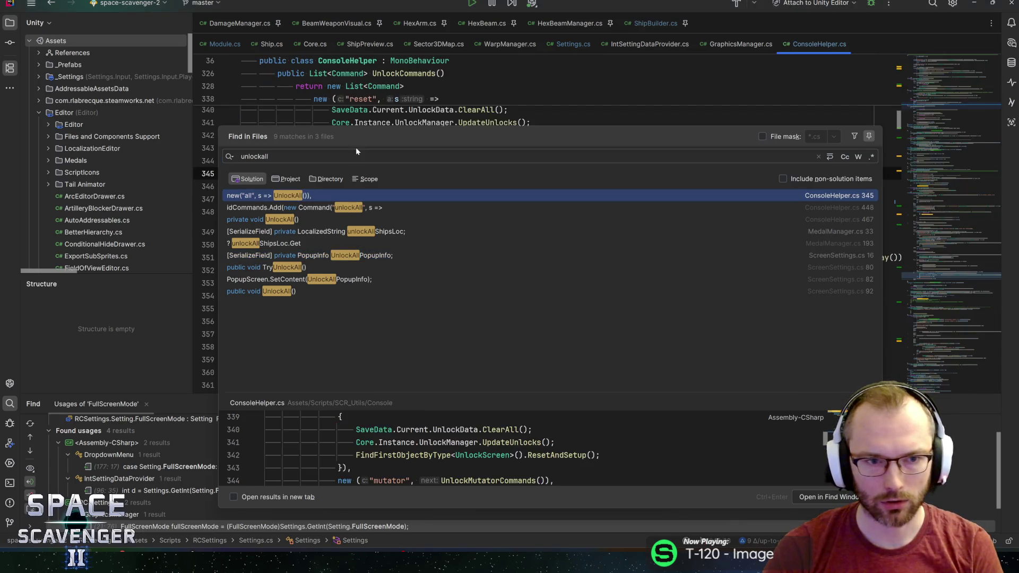
{"action": "key", "text": "Return"}
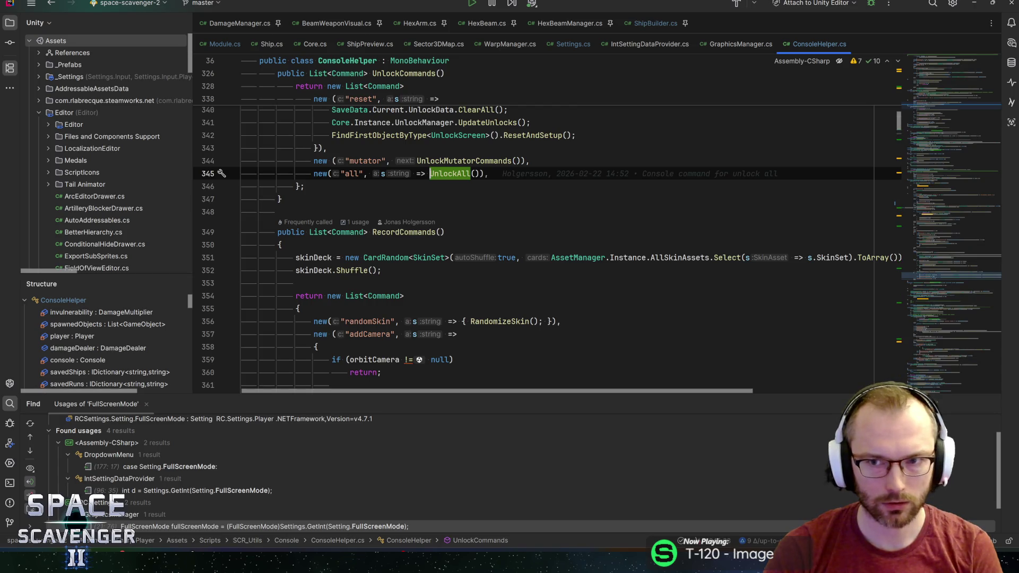
{"action": "key", "text": "ctrl+shift+f"}
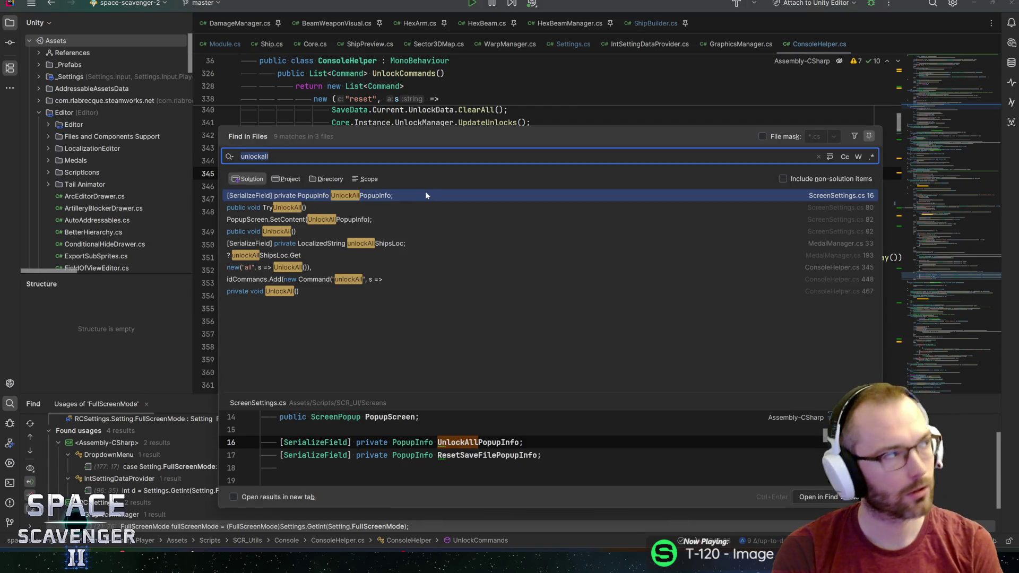
{"action": "type", "text": "scavut"}
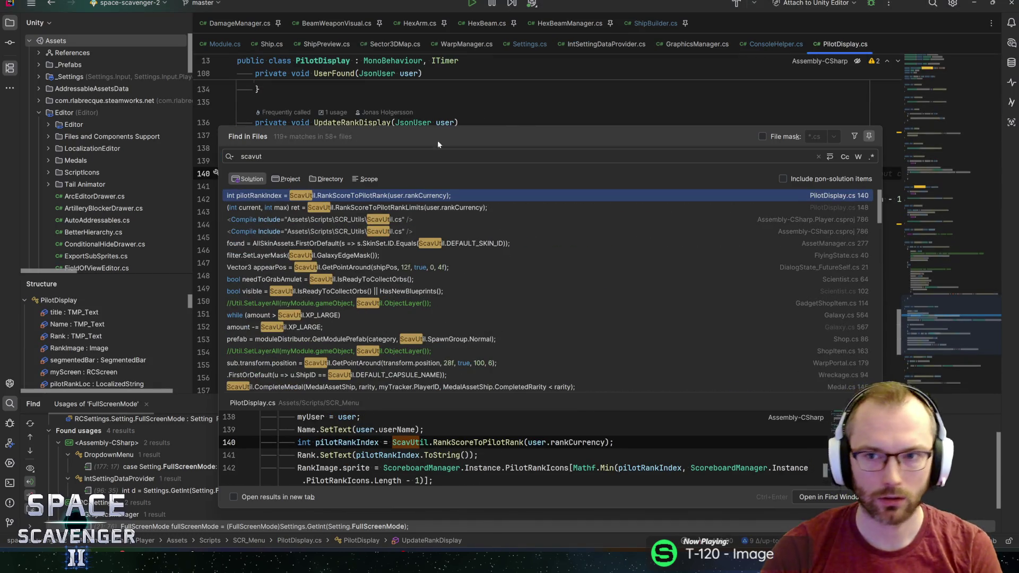
Open the ScavUtil class via the class-name search for 'scavut'
{"action": "left_click", "coordinate": [484, 177]}
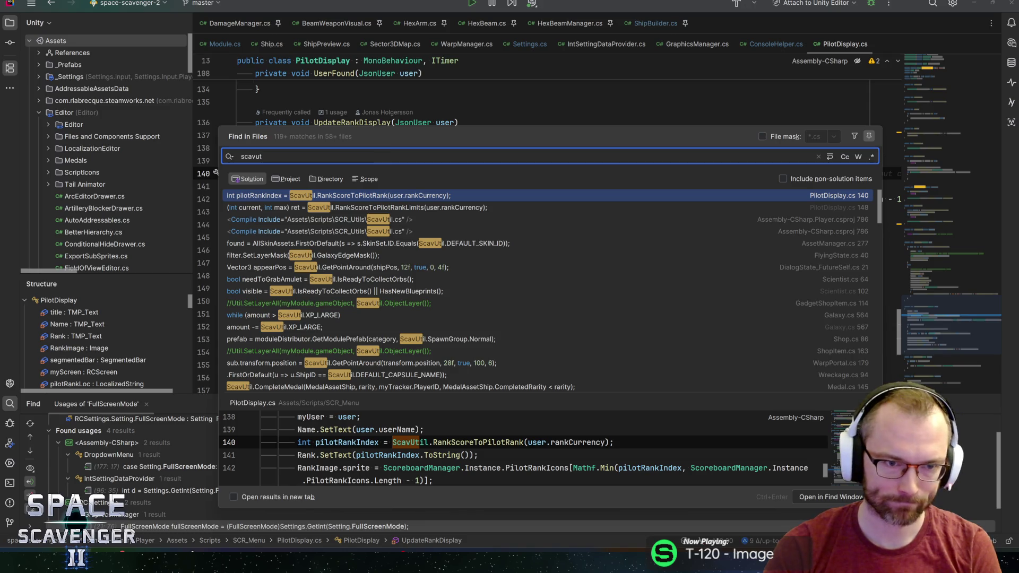
{"action": "type", "text": "il"}
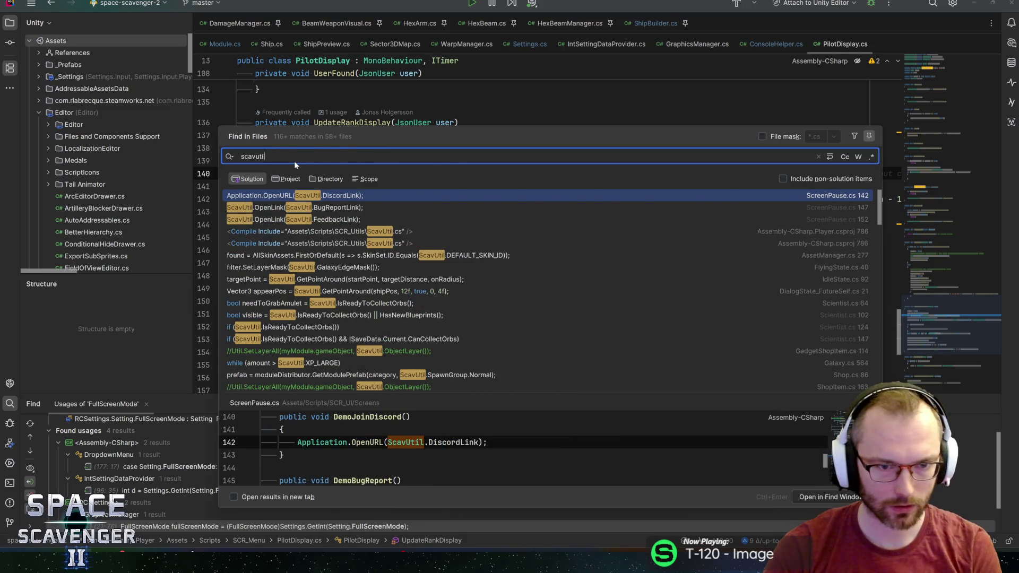
{"action": "key", "text": "Escape"}
{"action": "key", "text": "ctrl+n"}
{"action": "type", "text": "scavut"}
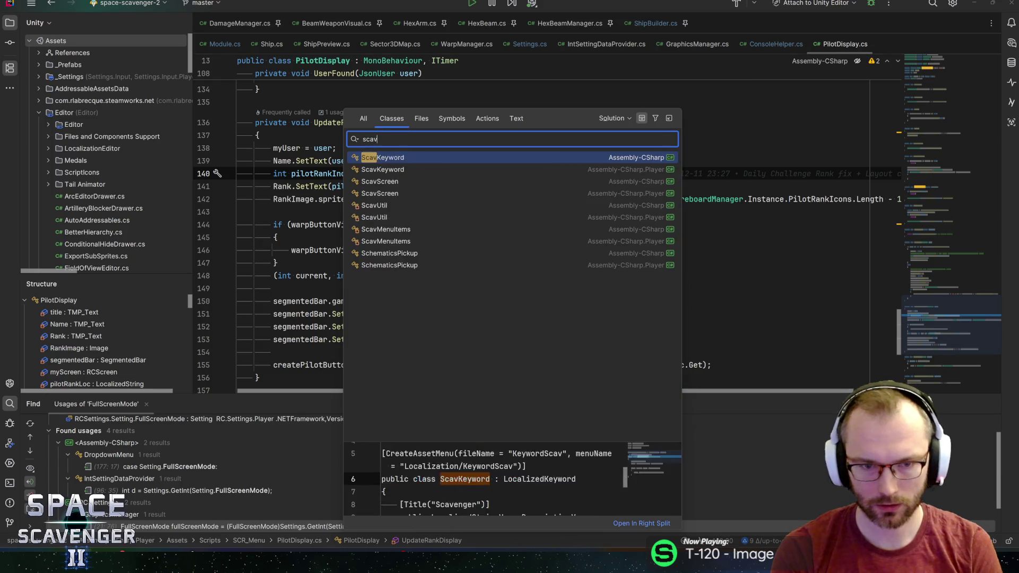
{"action": "key", "text": "Return"}
Scroll through ScavUtil.cs to review RankScoreToPilotRank, CompleteMedal and CreateShipSkinID
{"action": "left_click", "coordinate": [423, 277]}
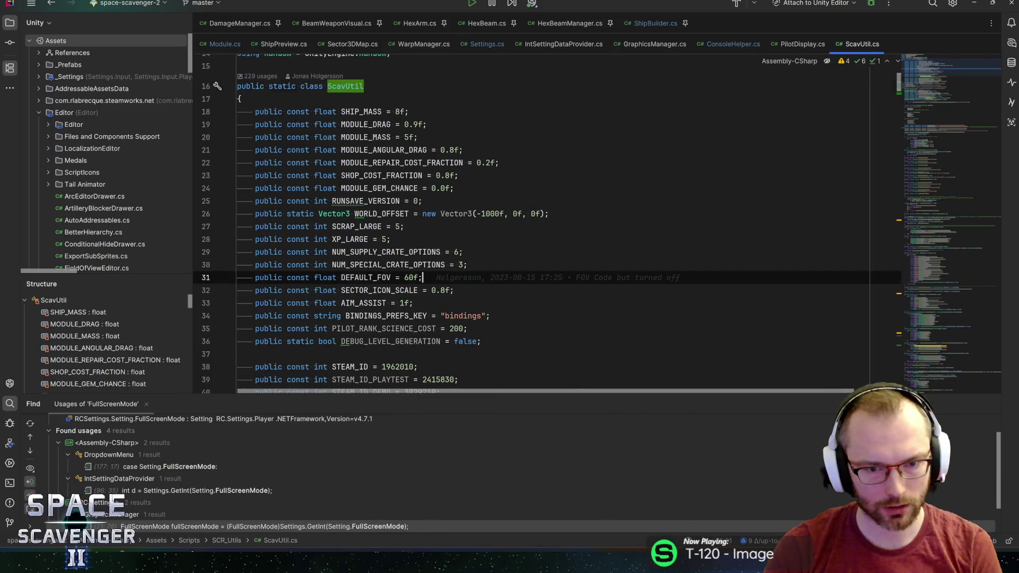
{"action": "scroll", "coordinate": [922, 79], "scroll_direction": "down", "scroll_amount": 7}
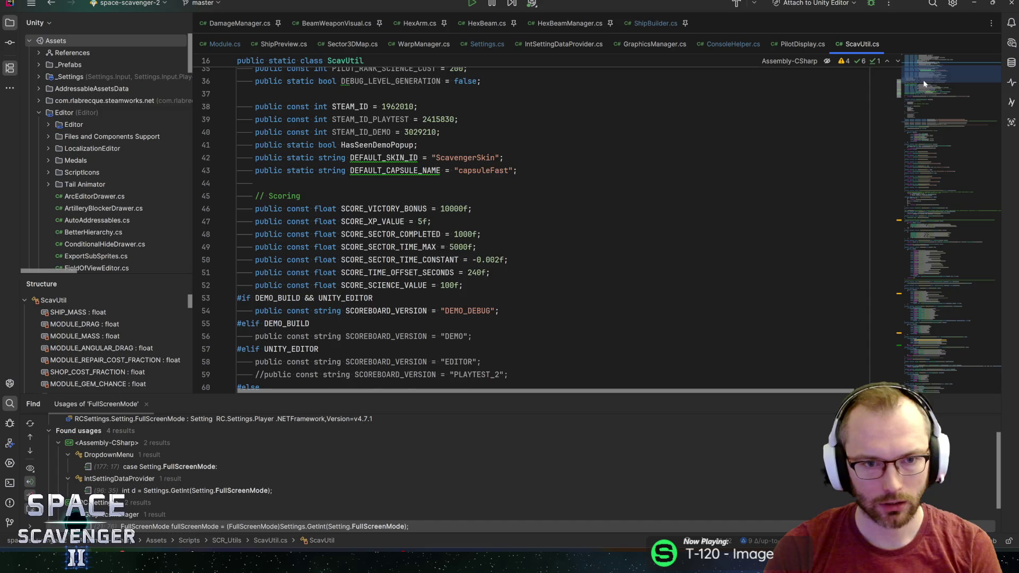
{"action": "scroll", "coordinate": [922, 80], "scroll_direction": "up", "scroll_amount": 2}
{"action": "mouse_move", "coordinate": [922, 77]}
{"action": "left_mouse_down"}
{"action": "mouse_move", "coordinate": [936, 124]}
{"action": "mouse_move", "coordinate": [950, 396]}
{"action": "mouse_move", "coordinate": [954, 372]}
{"action": "left_mouse_up"}
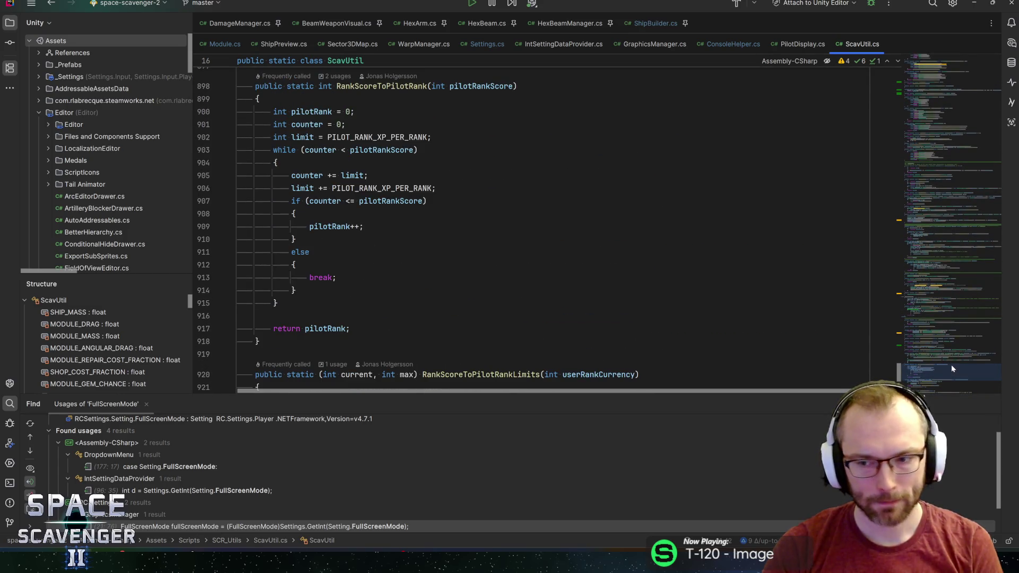
{"action": "scroll", "coordinate": [950, 364], "scroll_direction": "up", "scroll_amount": 2}
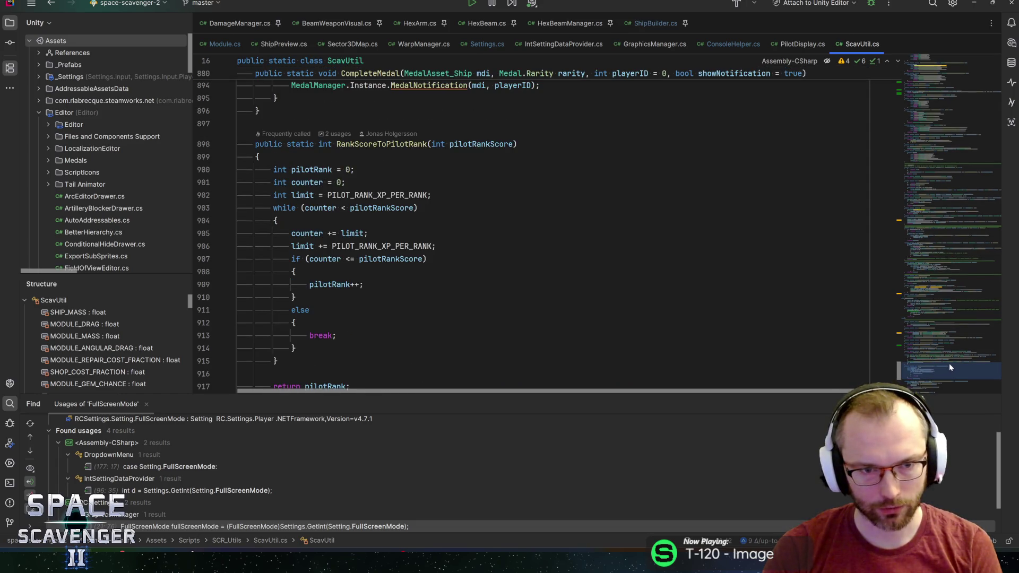
{"action": "scroll", "coordinate": [947, 362], "scroll_direction": "up", "scroll_amount": 4}
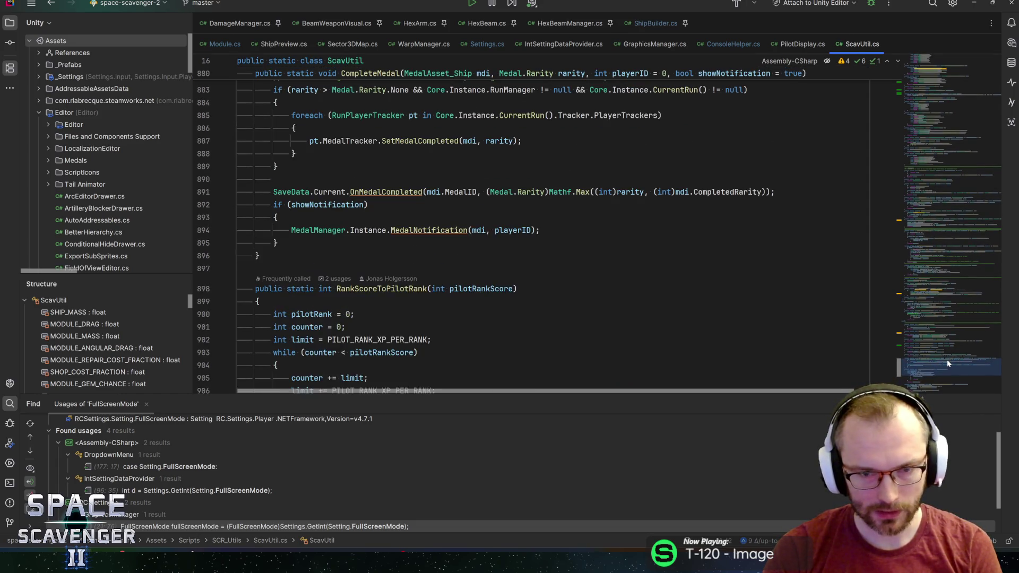
{"action": "scroll", "coordinate": [947, 358], "scroll_direction": "up", "scroll_amount": 8}
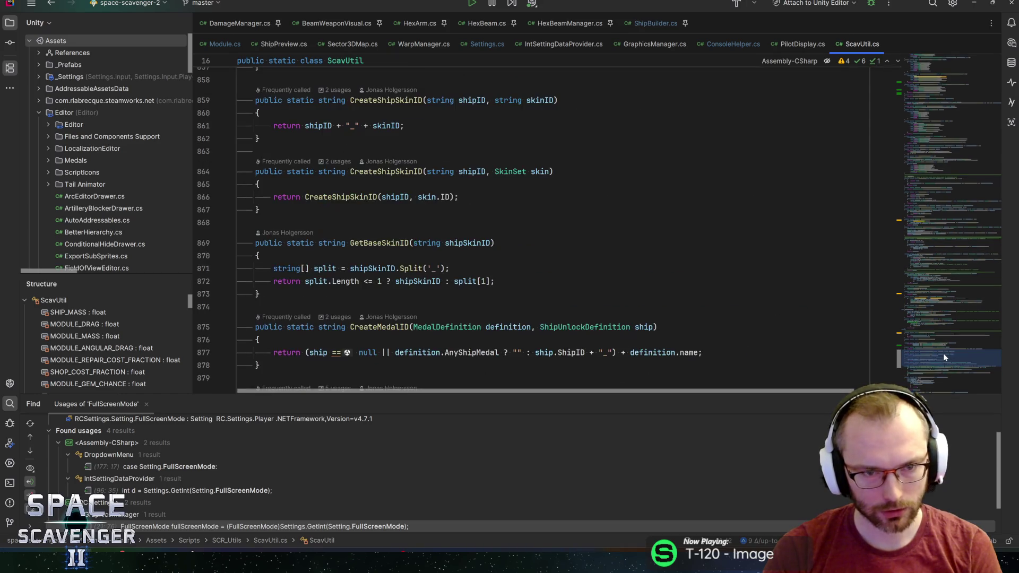
{"action": "scroll", "coordinate": [945, 355], "scroll_direction": "down", "scroll_amount": 2}
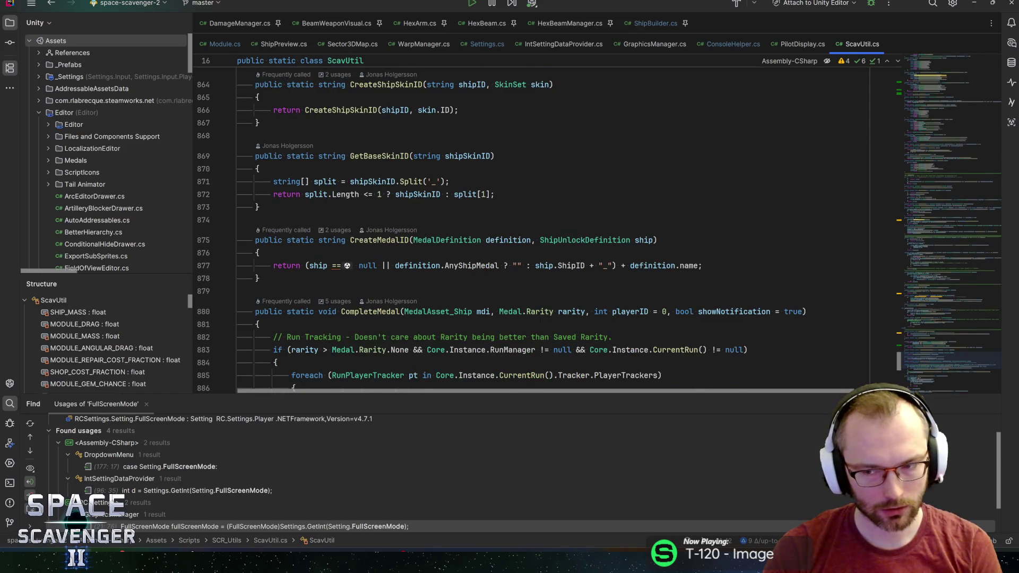
{"action": "key", "text": "alt+Tab"}
{"action": "key", "text": "alt+Tab"}
{"action": "key", "text": "alt+Tab"}
{"action": "key", "text": "alt+Tab"}
In Unity, search the Project for 'settings' and open the Screen_Settings prefab
{"action": "left_click", "coordinate": [653, 292]}
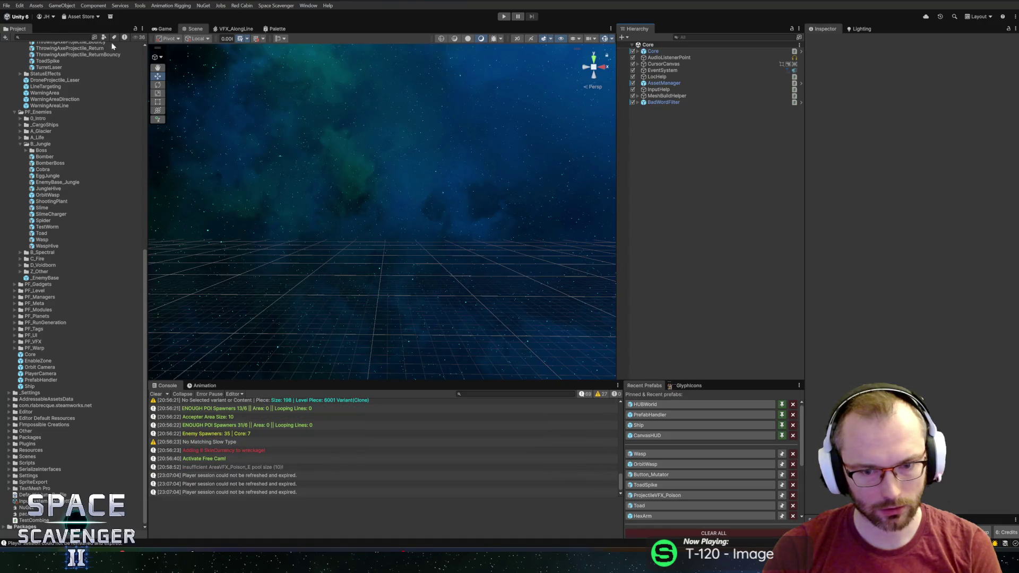
{"action": "left_click", "coordinate": [53, 37]}
{"action": "type", "text": "sett"}
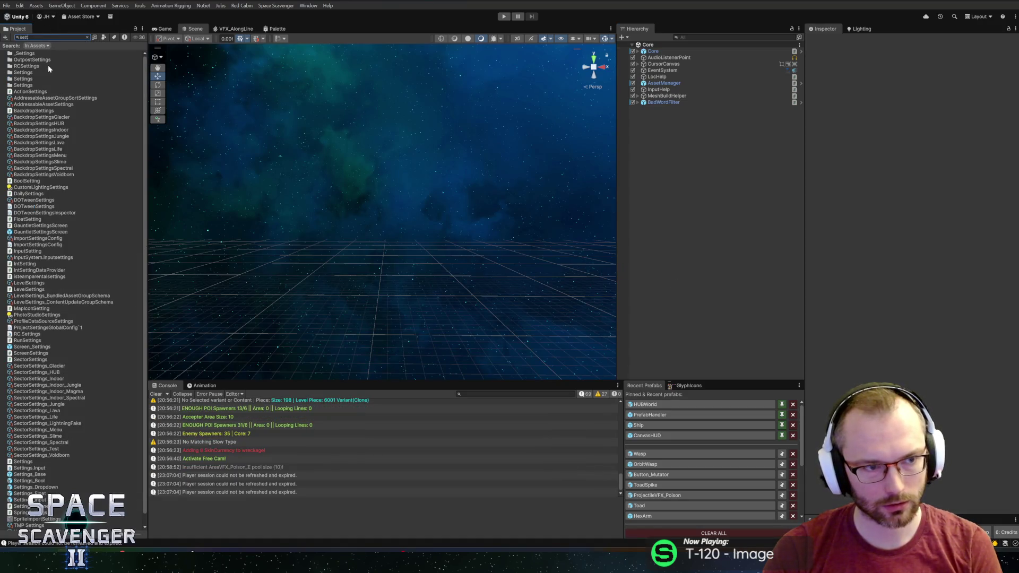
{"action": "type", "text": "ings"}
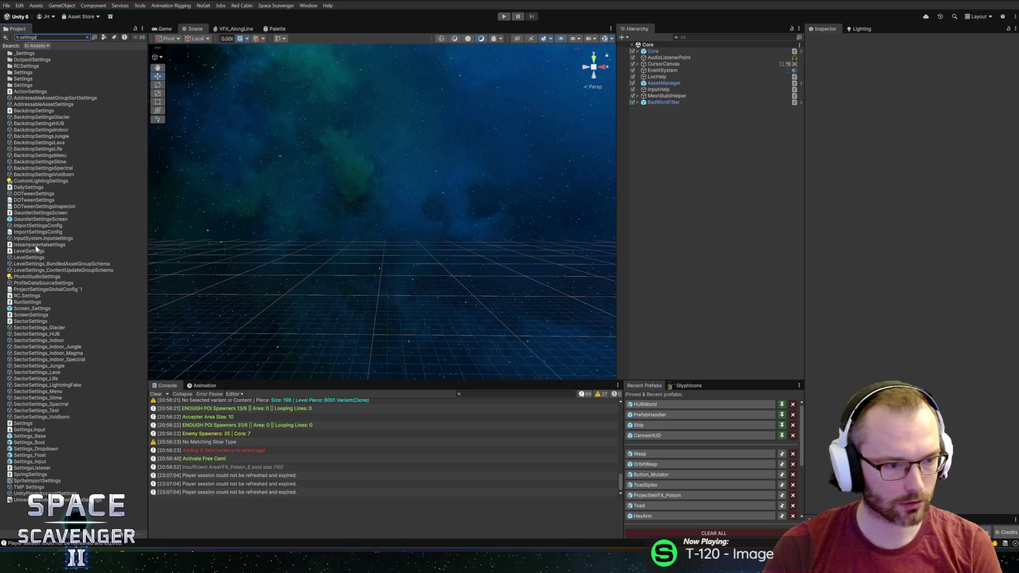
{"action": "double_click", "coordinate": [32, 308]}
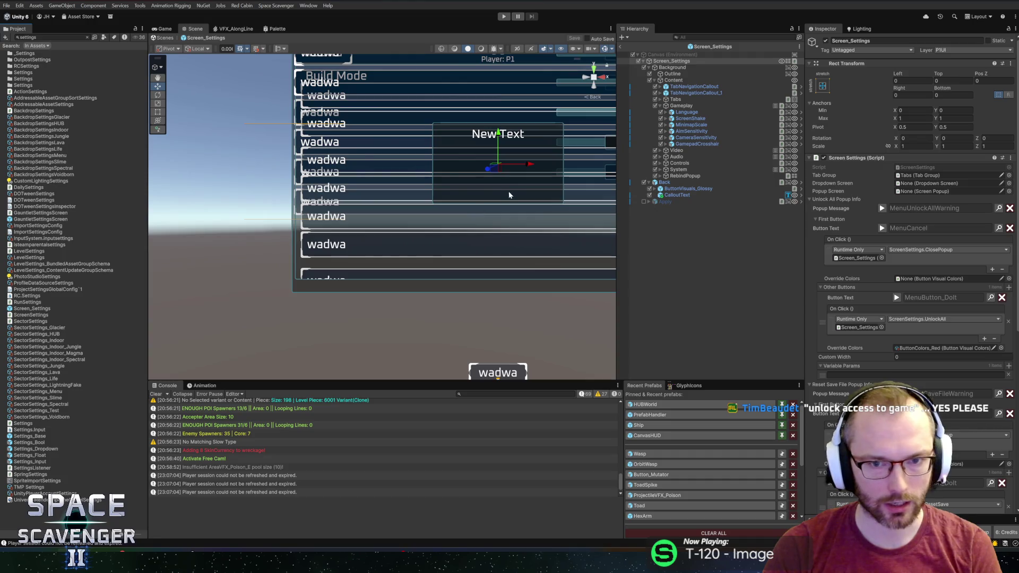
Inspect Button_UnlockAll under System, then open the Screen Settings component's script for editing
{"action": "left_click", "coordinate": [679, 176]}
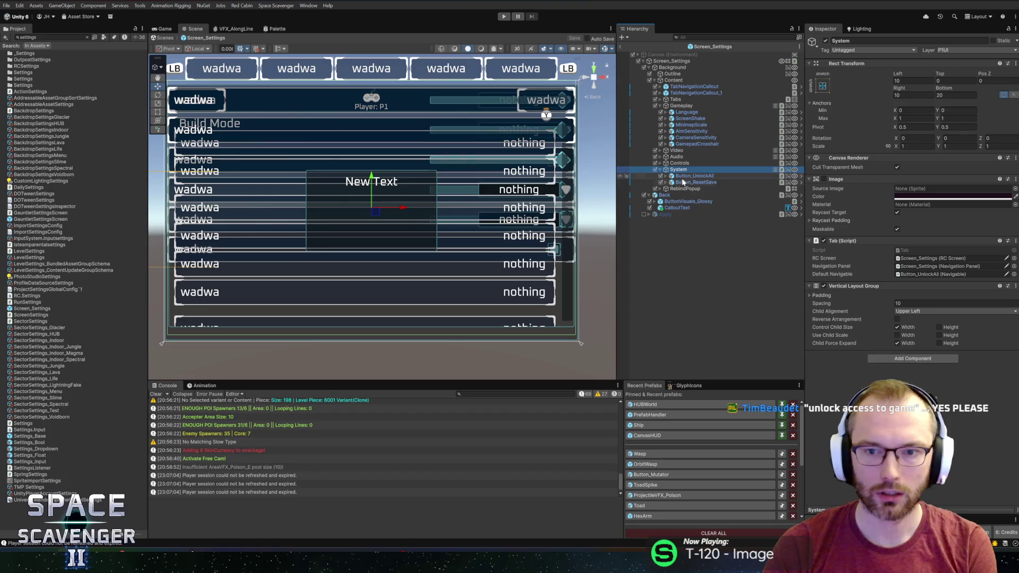
{"action": "key", "text": "Right"}
{"action": "left_click", "coordinate": [694, 177]}
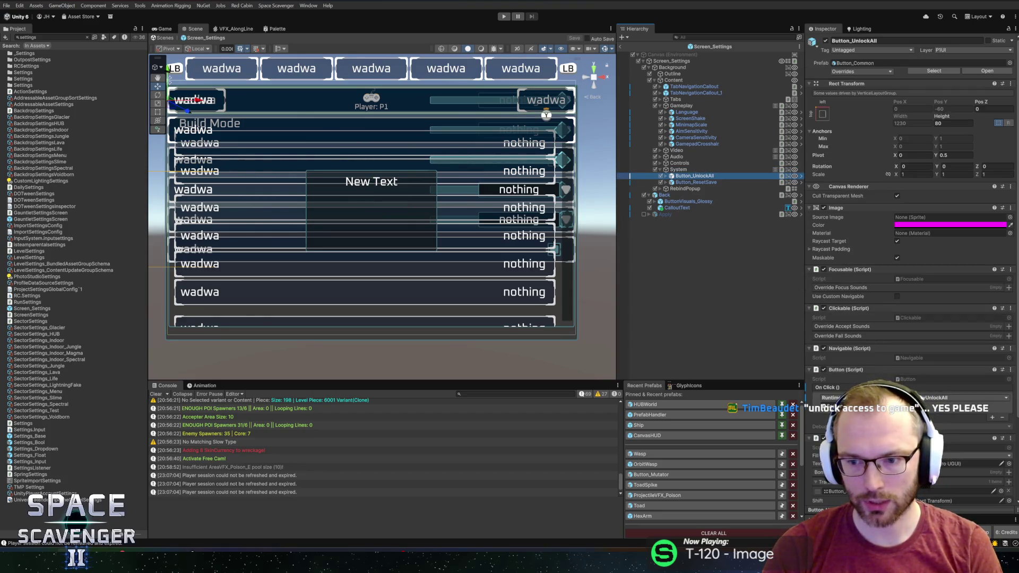
{"action": "left_click", "coordinate": [678, 61]}
{"action": "right_click", "coordinate": [873, 158]}
{"action": "left_click", "coordinate": [892, 273]}
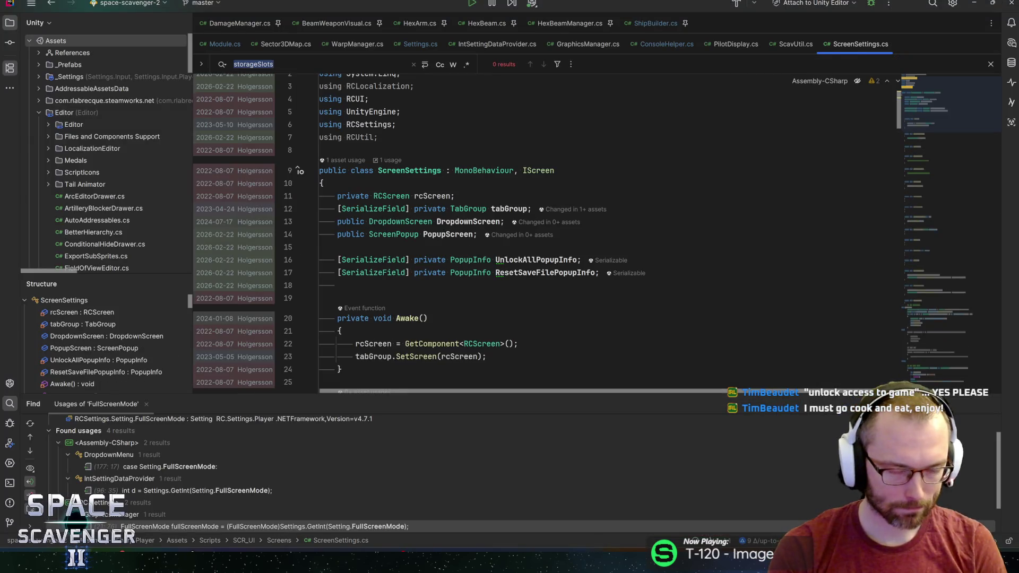
Search ScreenSettings.cs for 'tryunlock' and inspect TryUnlockAll and its UnlockAllPopupInfo reference
{"action": "key", "text": "ctrl+f"}
{"action": "type", "text": "try"}
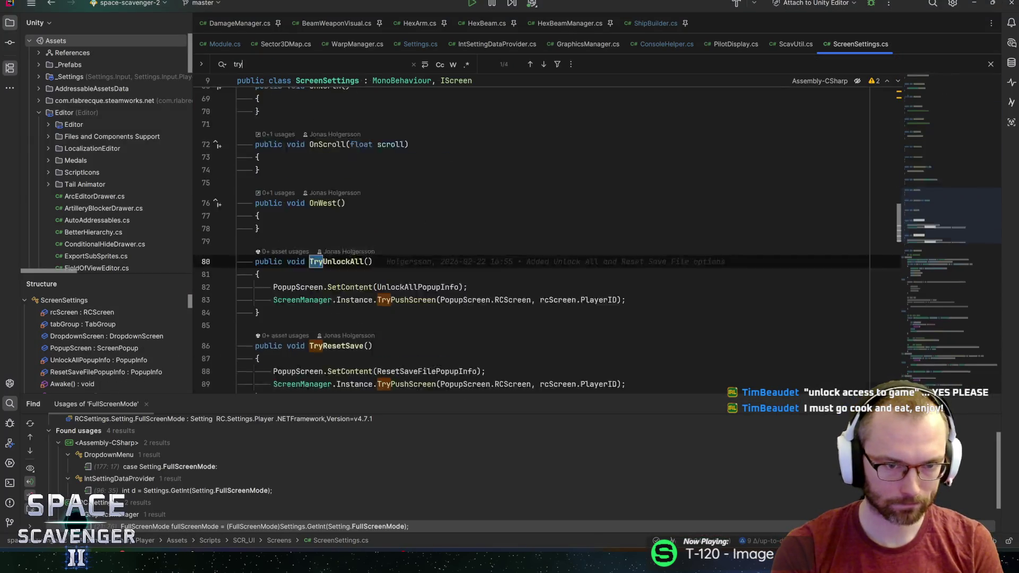
{"action": "type", "text": "unlock"}
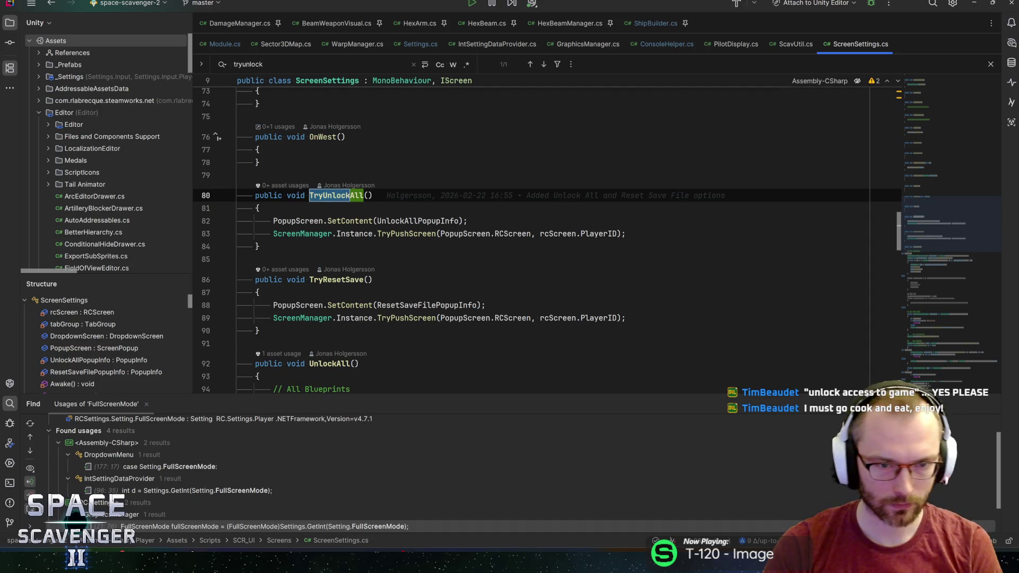
{"action": "left_click", "coordinate": [259, 246]}
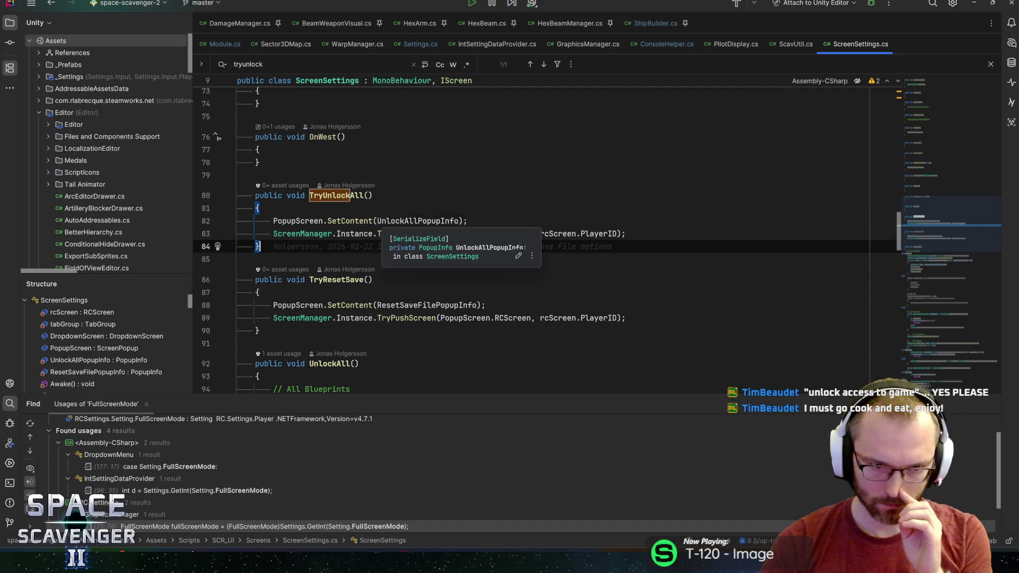
{"action": "left_click", "coordinate": [419, 221]}
{"action": "scroll", "coordinate": [419, 221], "scroll_direction": "down", "scroll_amount": 3}
Examine UnlockAll's #if DEMO_BUILD branch and its DEMO_AVAILABLE_BLUEPRINTS loop condition
{"action": "left_click", "coordinate": [301, 287]}
{"action": "key", "text": "Home"}
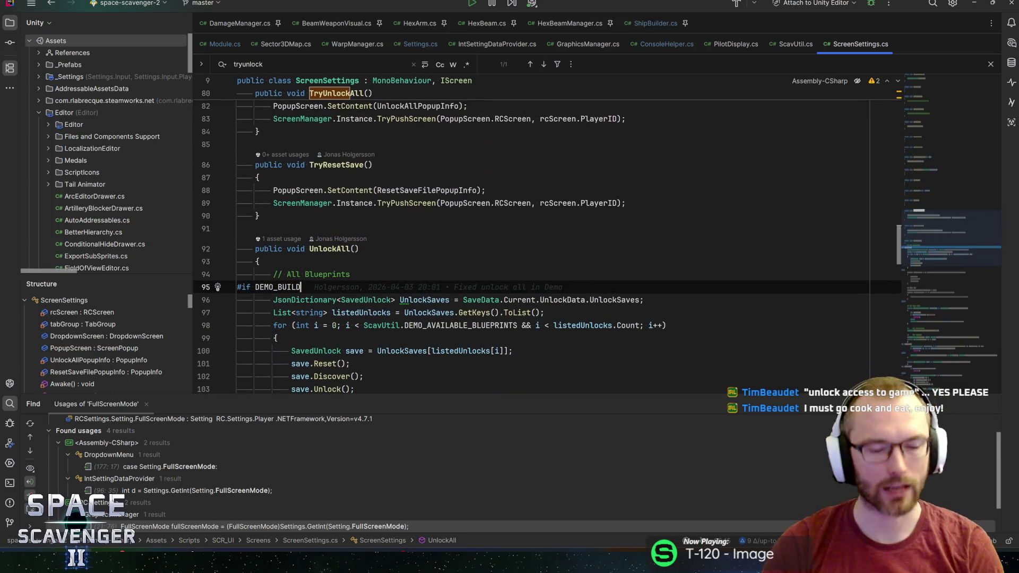
{"action": "scroll", "coordinate": [531, 233], "scroll_direction": "down", "scroll_amount": 3}
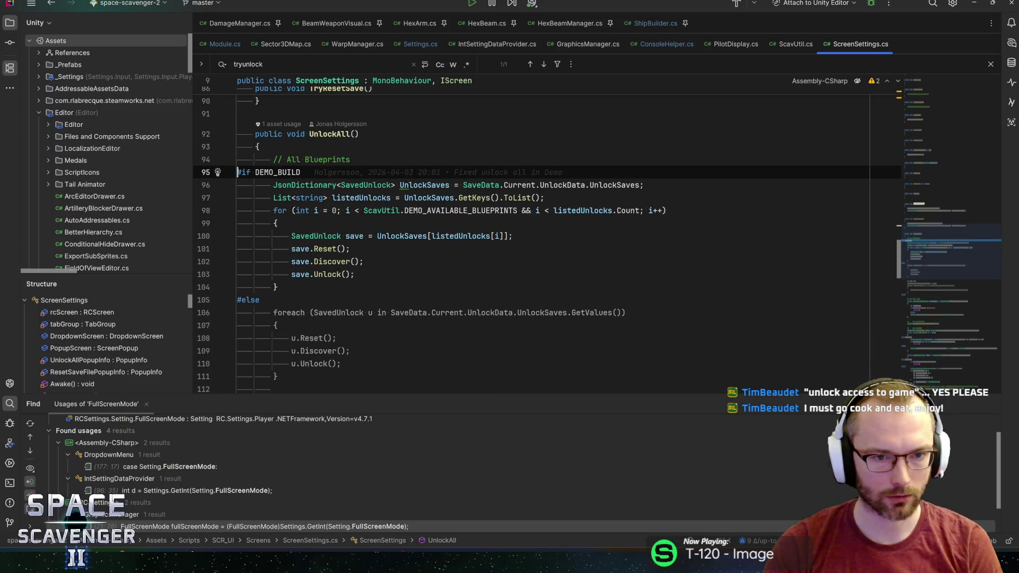
{"action": "left_click", "coordinate": [405, 210]}
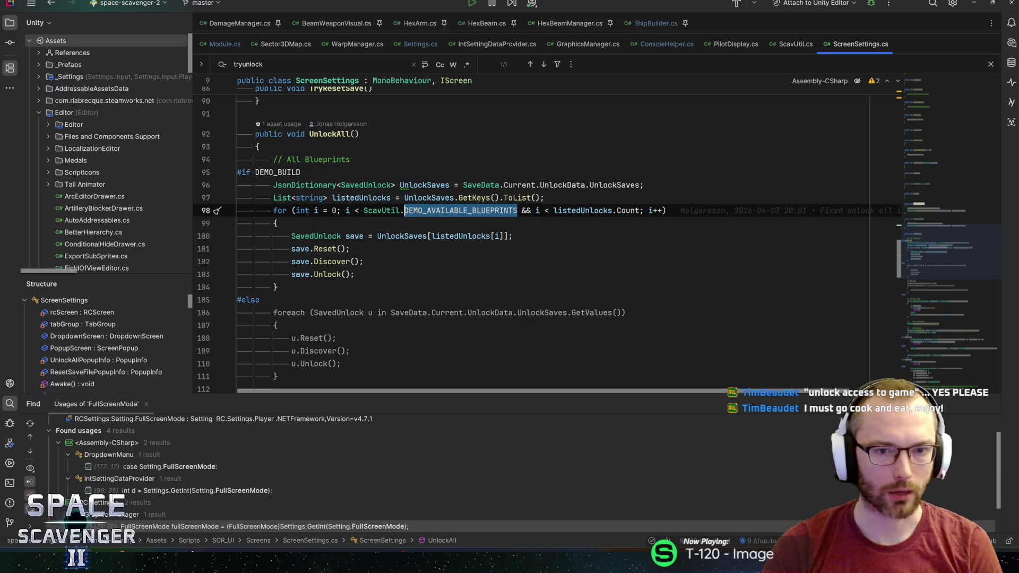
{"action": "left_click", "coordinate": [662, 211]}
{"action": "left_click", "coordinate": [518, 210]}
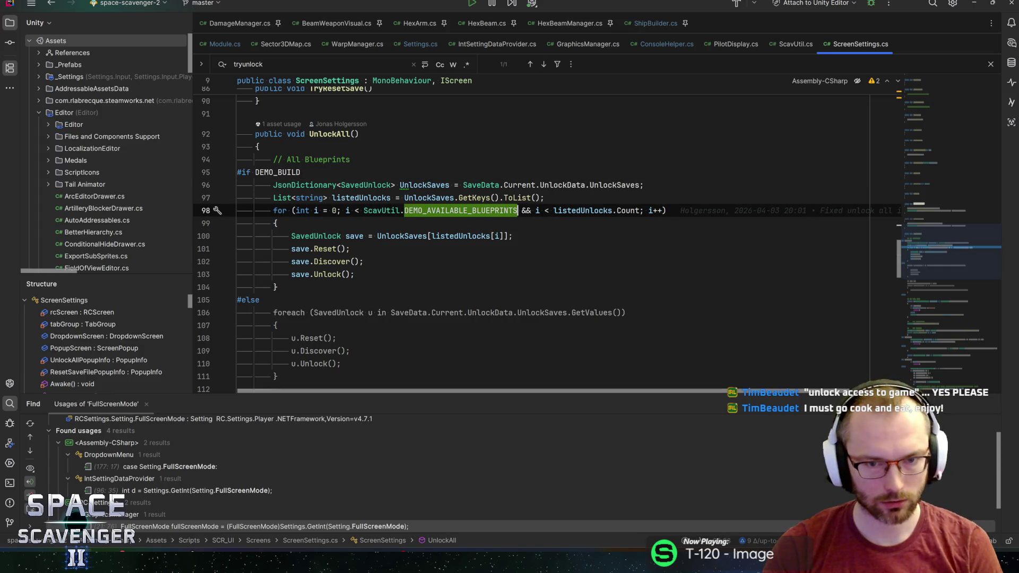
{"action": "scroll", "coordinate": [531, 233], "scroll_direction": "down", "scroll_amount": 7}
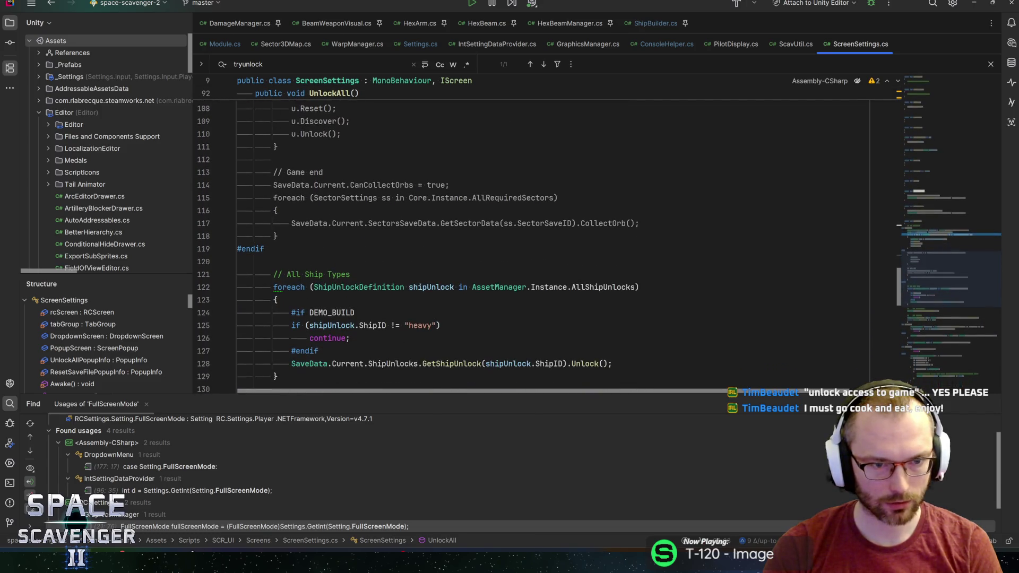
{"action": "scroll", "coordinate": [530, 234], "scroll_direction": "down", "scroll_amount": 2}
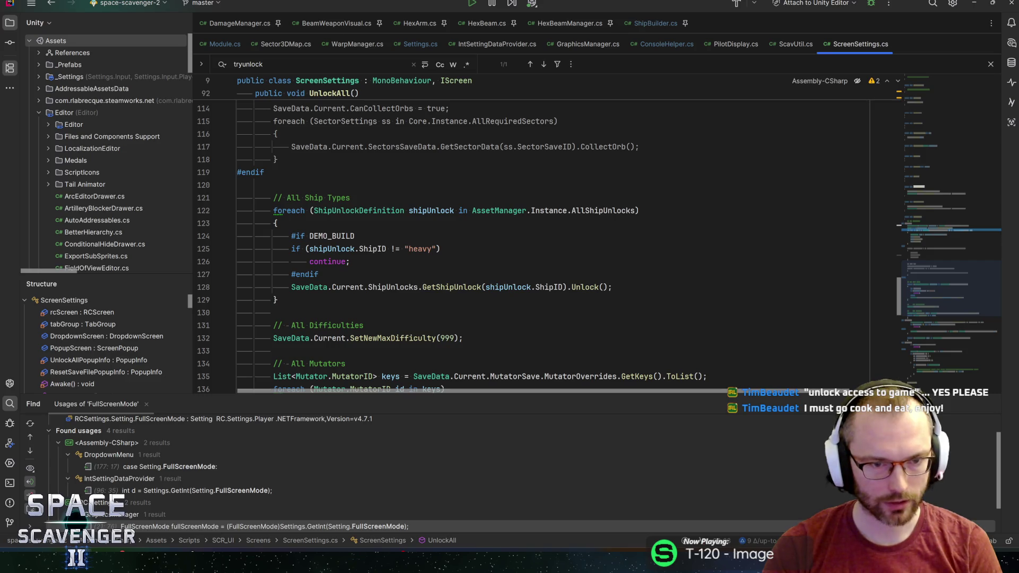
Review the heavy ship check and All Difficulties unlock lines, then return to Unity
{"action": "left_click", "coordinate": [406, 249]}
{"action": "scroll", "coordinate": [530, 239], "scroll_direction": "down", "scroll_amount": 6}
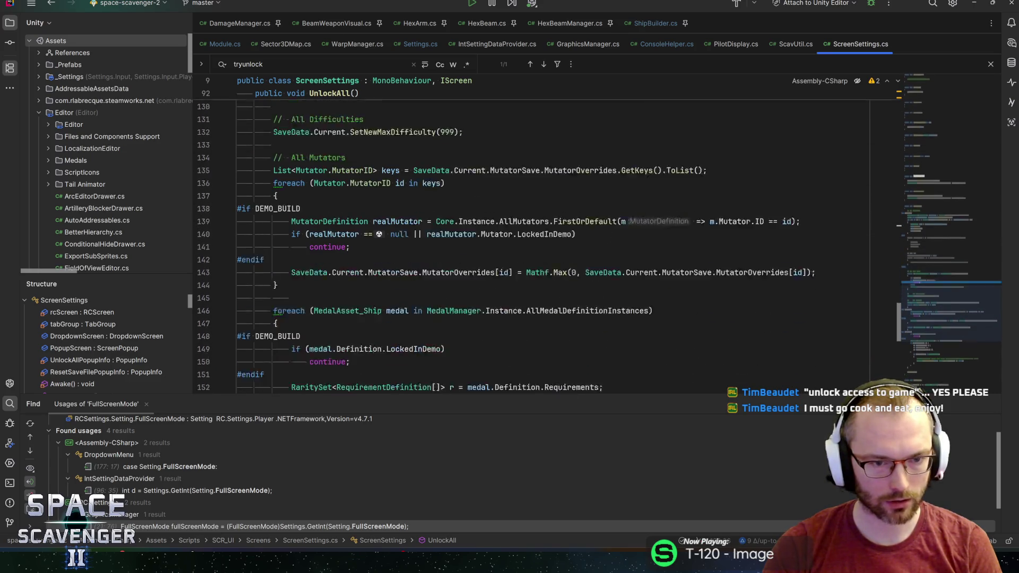
{"action": "scroll", "coordinate": [531, 239], "scroll_direction": "up", "scroll_amount": 4}
{"action": "left_click", "coordinate": [364, 249]}
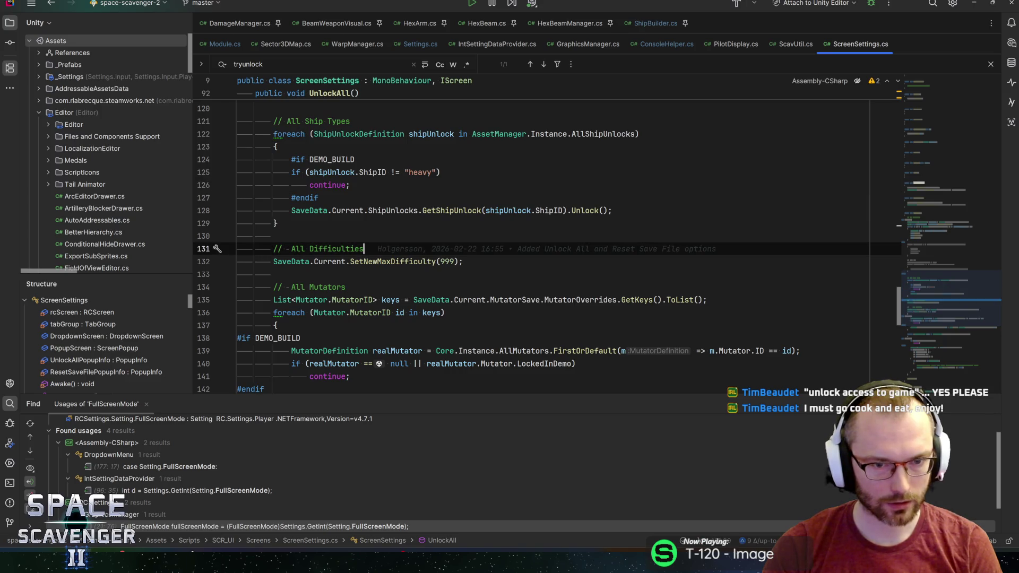
{"action": "scroll", "coordinate": [531, 239], "scroll_direction": "down", "scroll_amount": 3}
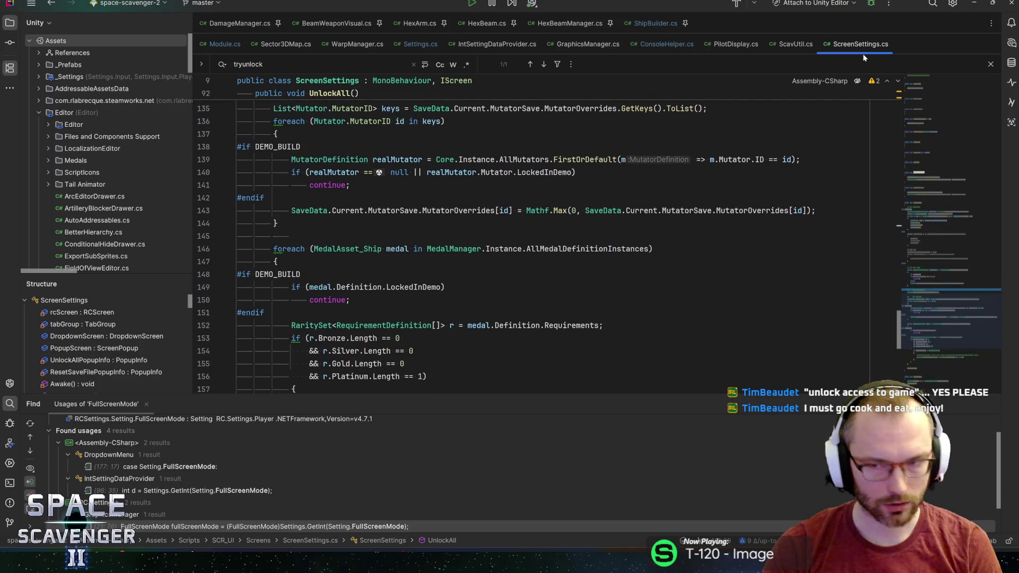
{"action": "key", "text": "alt+Tab"}
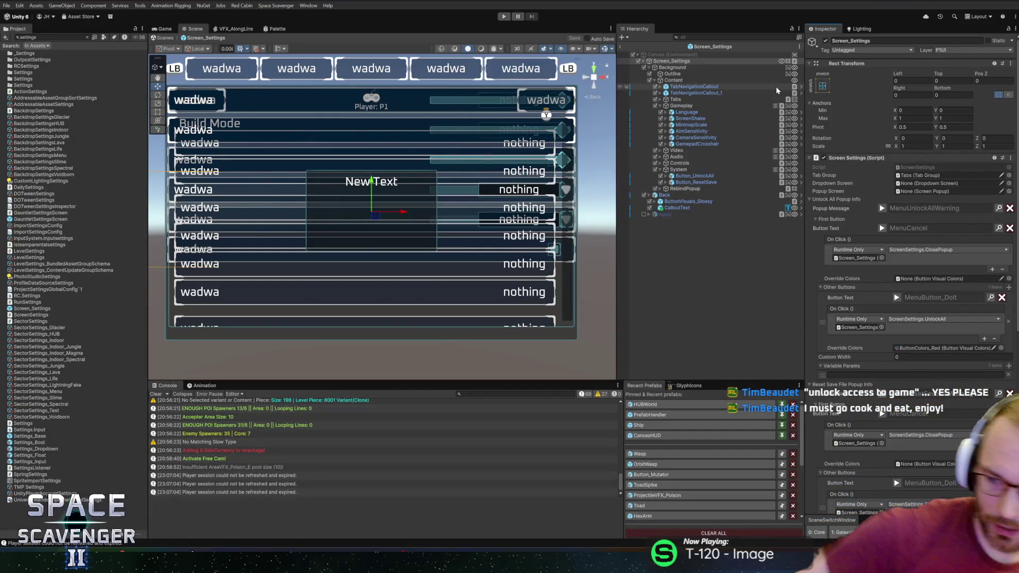
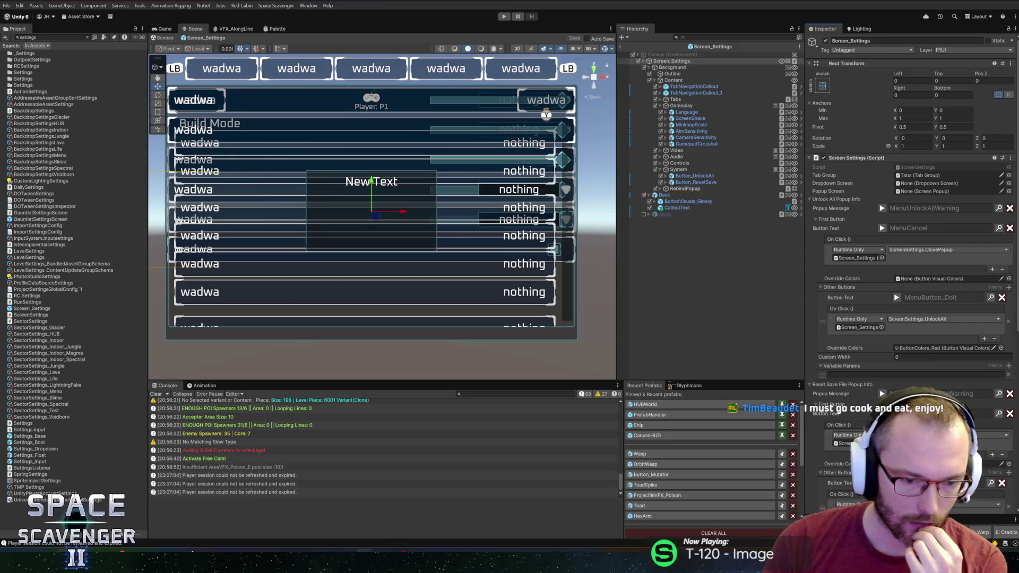
Bring the Space Scavenger 2 Steam Next Fest email draft in Word to the front
{"action": "mouse_move", "coordinate": [364, 554]}
{"action": "left_click", "coordinate": [423, 507]}
{"action": "left_click", "coordinate": [350, 161]}
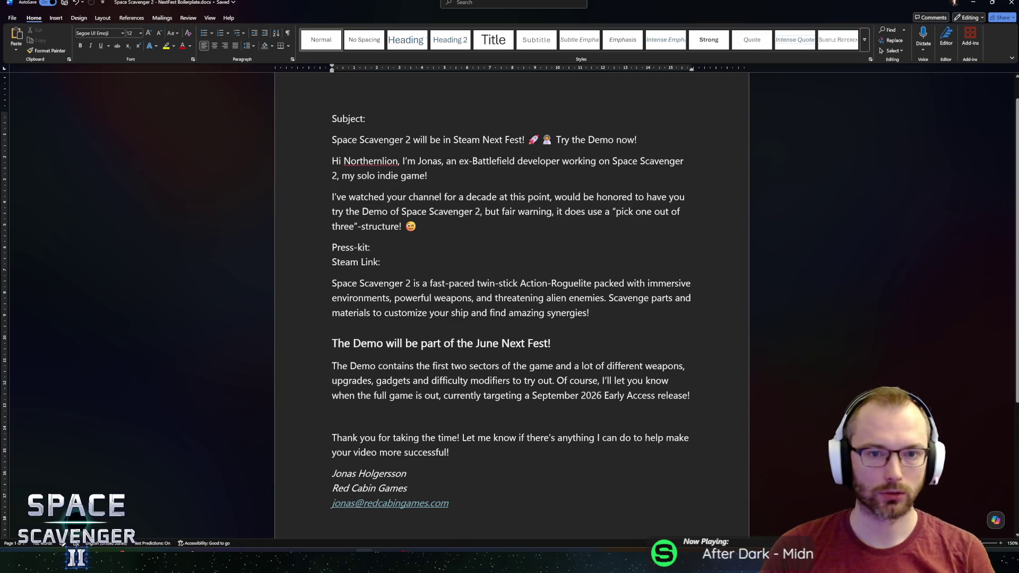
Cut 'Try the Demo now!' so the subject reads 'Space Scavenger 2 will be in Steam Next Fest!' plus emojis
{"action": "left_click", "coordinate": [654, 137]}
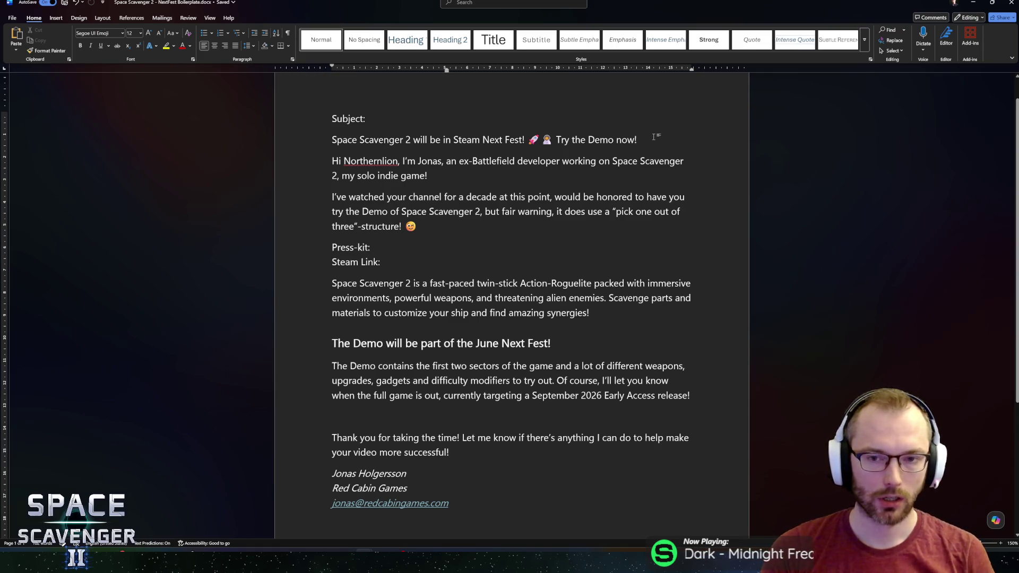
{"action": "key", "text": "ctrl+shift+Left"}
{"action": "key", "text": "ctrl+shift+Left"}
{"action": "key", "text": "ctrl+shift+Left"}
{"action": "key", "text": "BackSpace"}
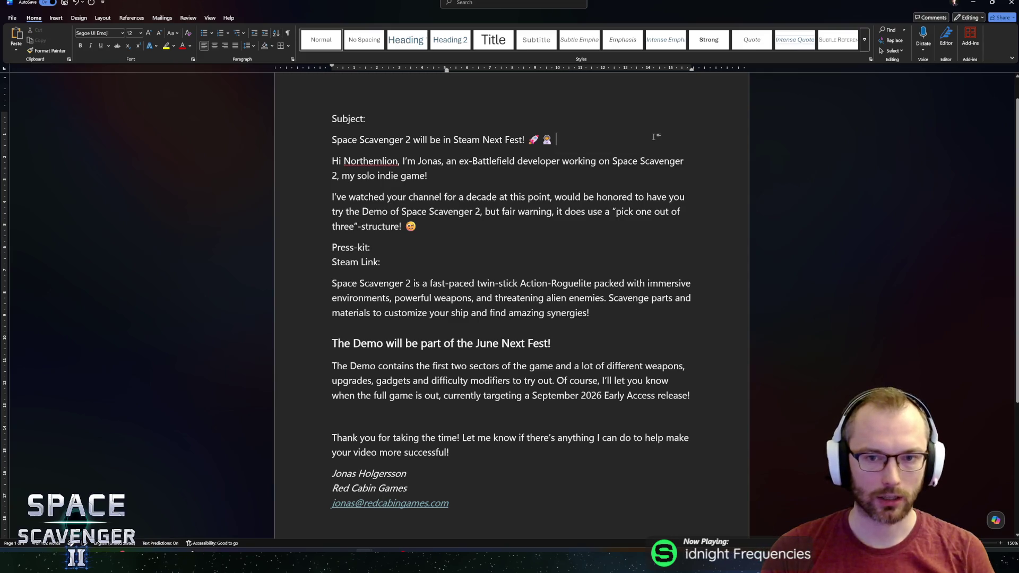
{"action": "triple_click", "coordinate": [654, 137]}
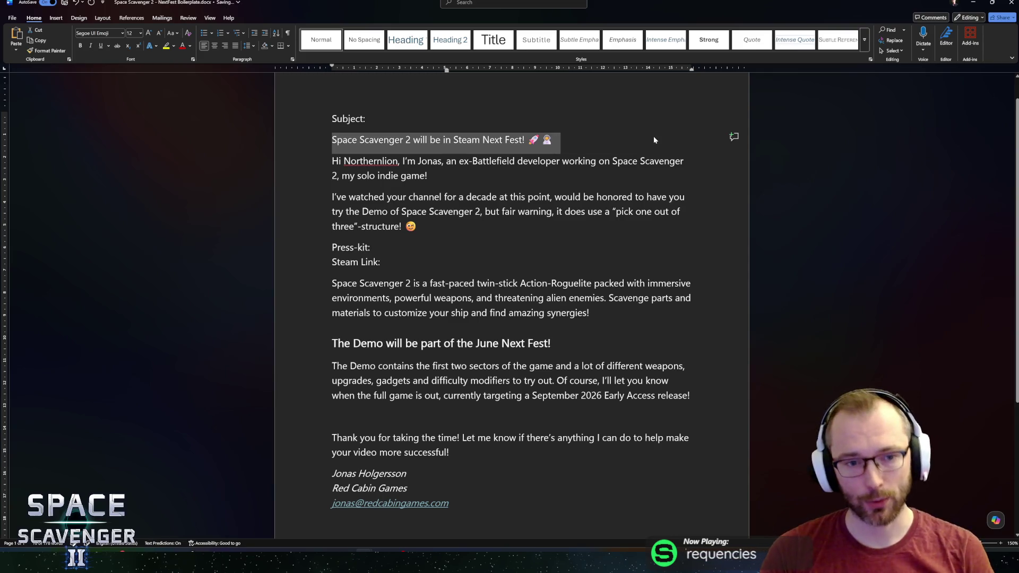
{"action": "left_click", "coordinate": [653, 137]}
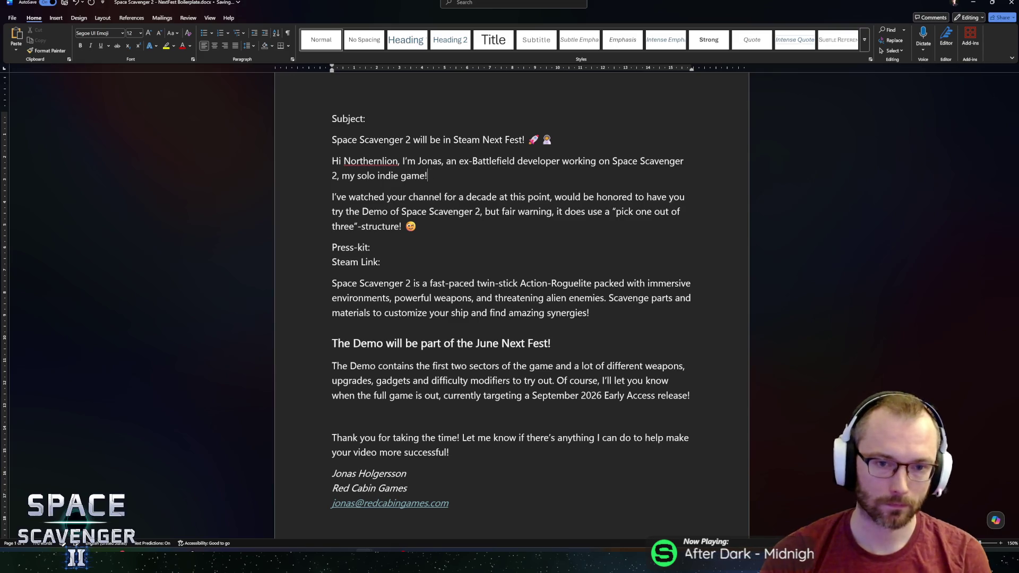
Add 'It's coming out in September' after 'my solo indie game!' in the intro
{"action": "type", "text": " Its"}
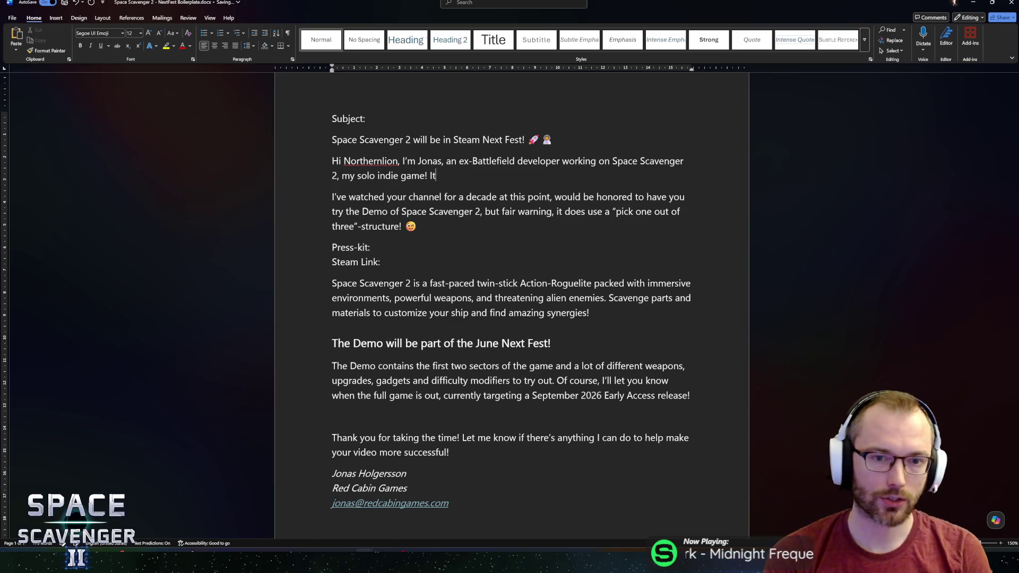
{"action": "key", "text": "BackSpace"}
{"action": "type", "text": "'s coming"}
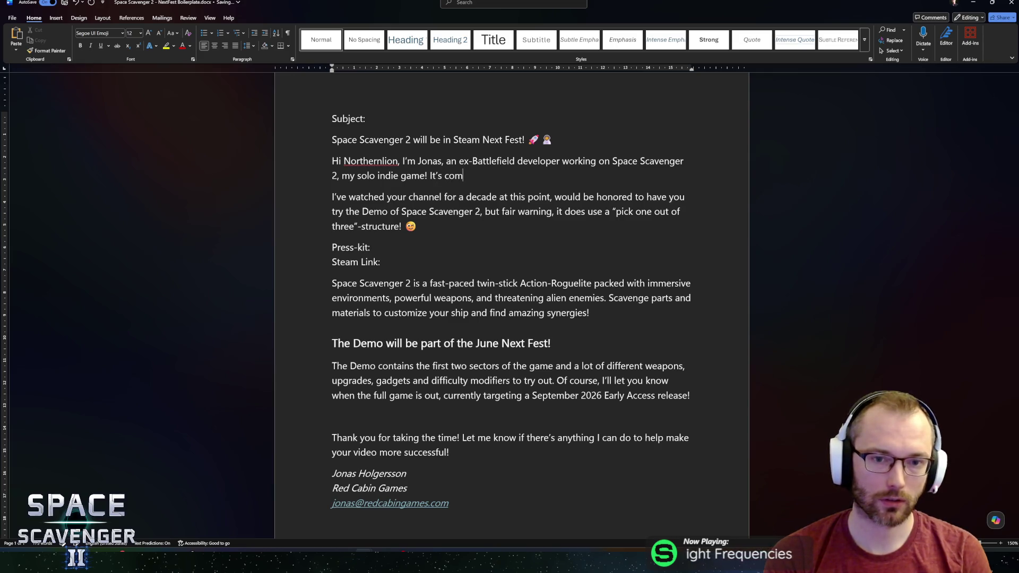
{"action": "type", "text": " out in Sep"}
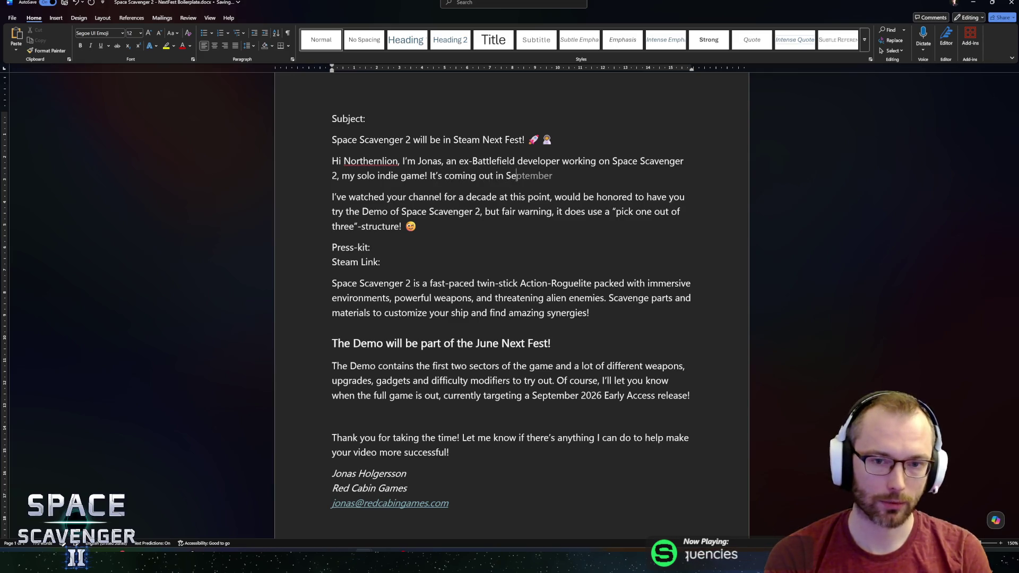
{"action": "key", "text": "Tab"}
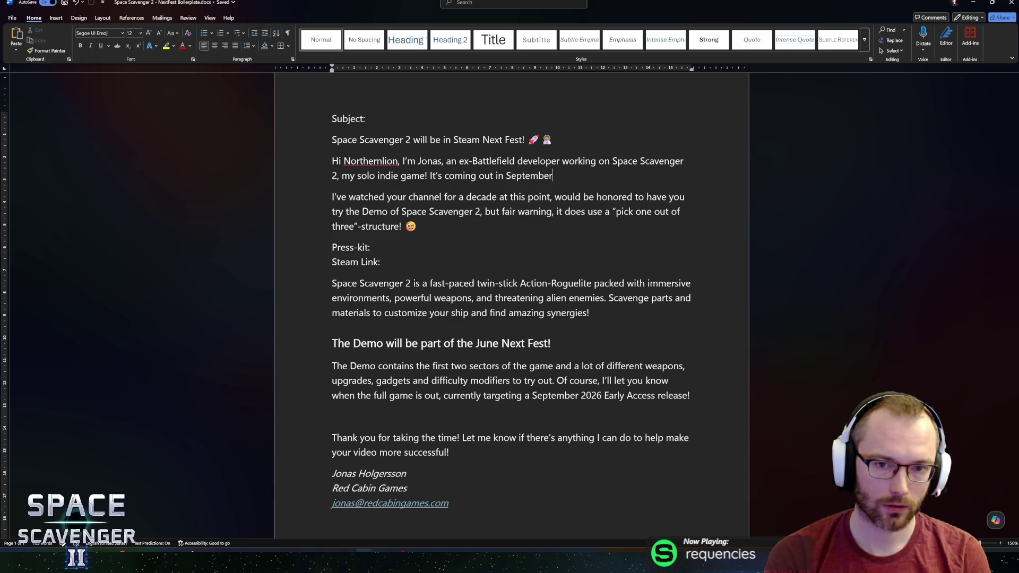
Continue with ', please check out the demo for the Steam Next Fest!', deleting 'hype'
{"action": "type", "text": ","}
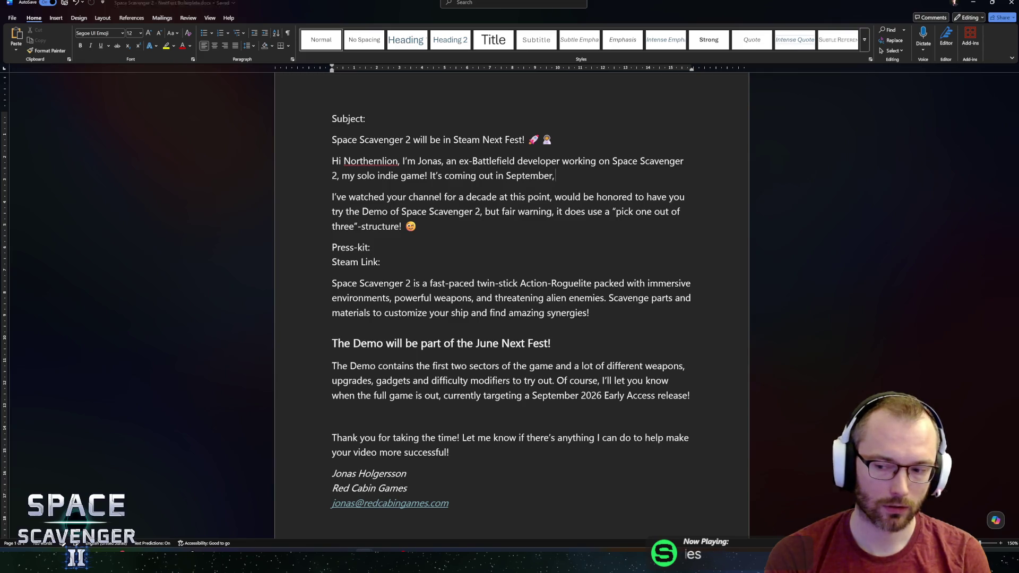
{"action": "type", "text": " please c"}
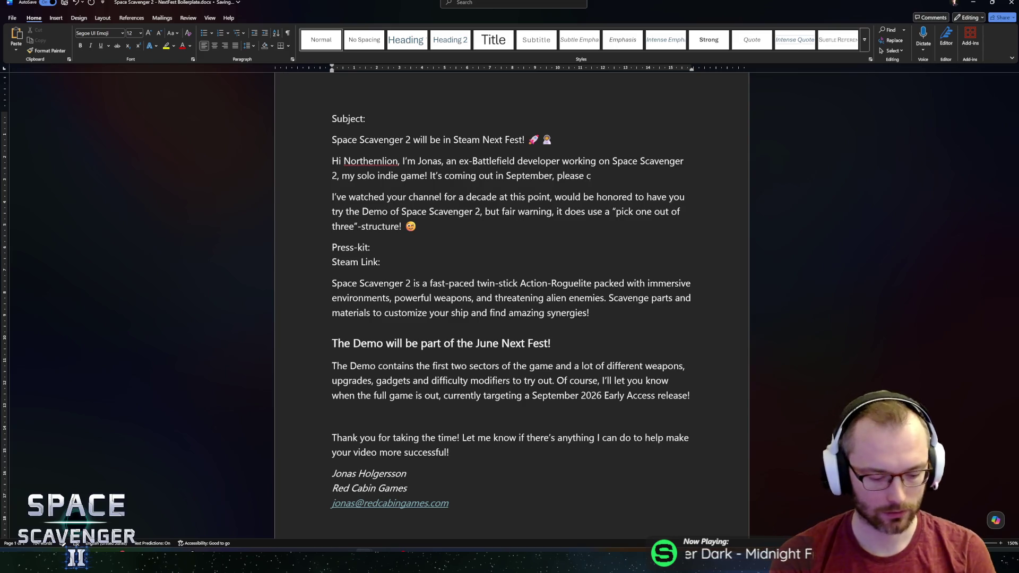
{"action": "type", "text": "heck out the demo"}
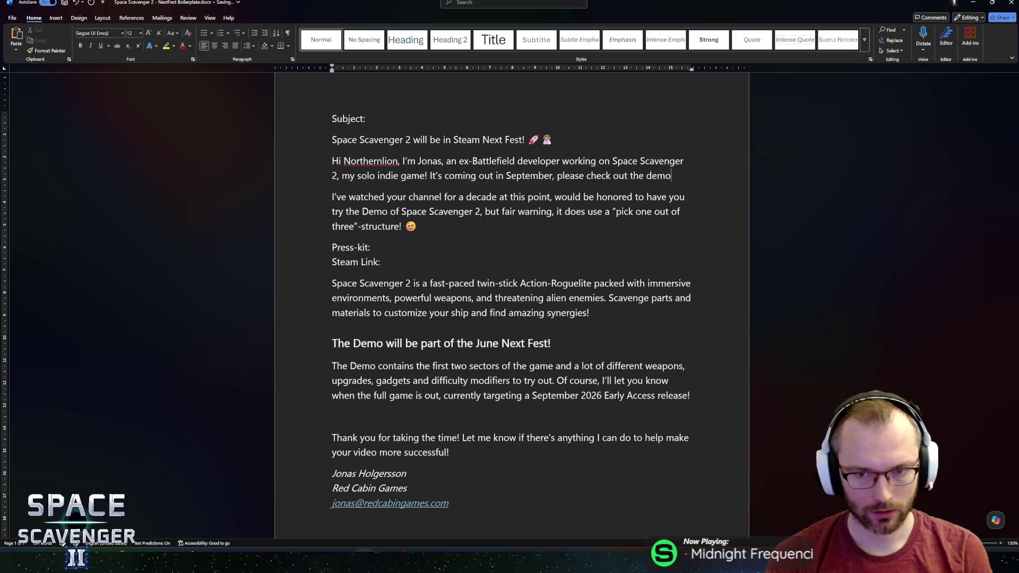
{"action": "type", "text": " for the"}
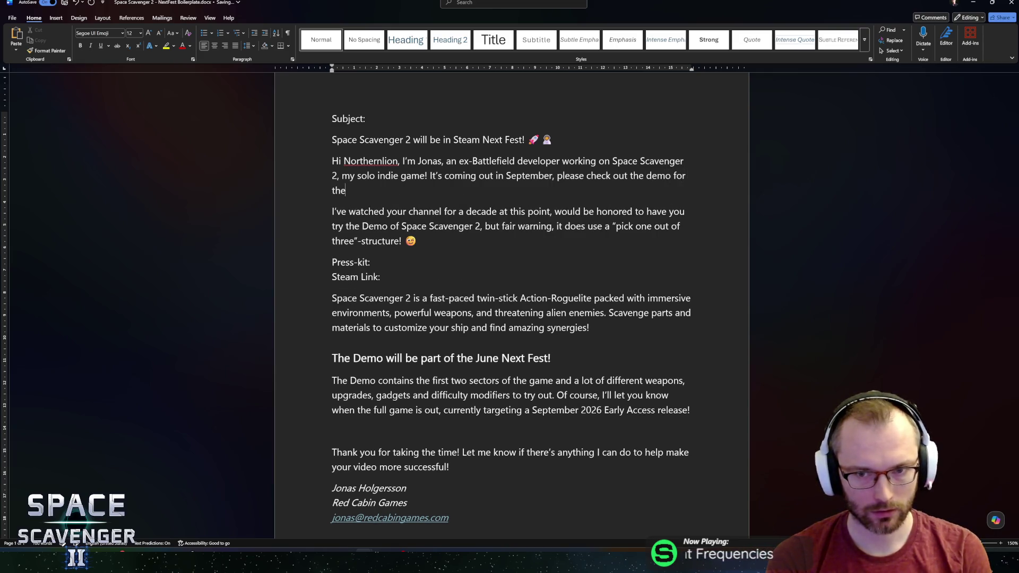
{"action": "type", "text": " Steam Next Fest hyu"}
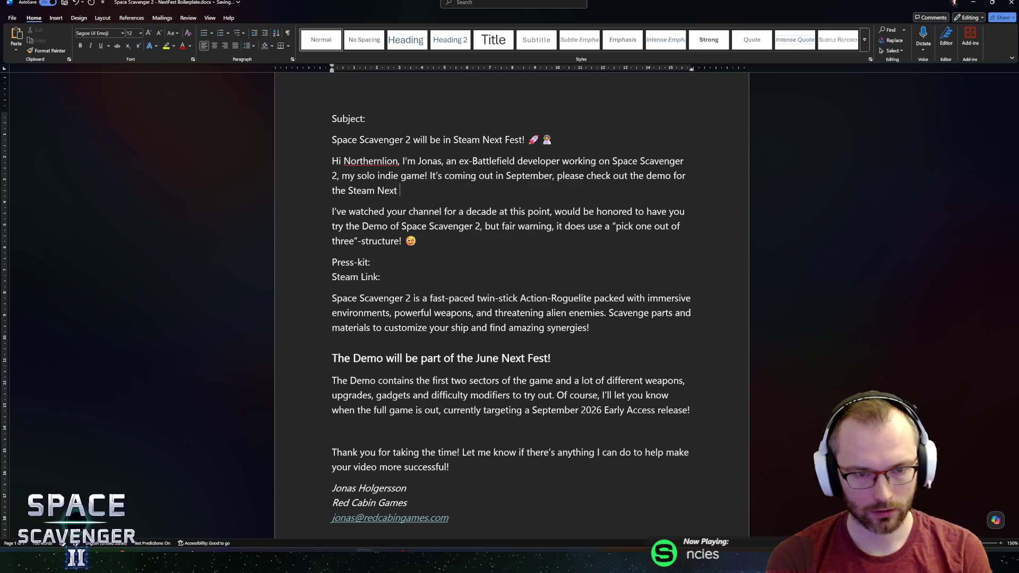
{"action": "key", "text": "BackSpace"}
{"action": "type", "text": "pe!"}
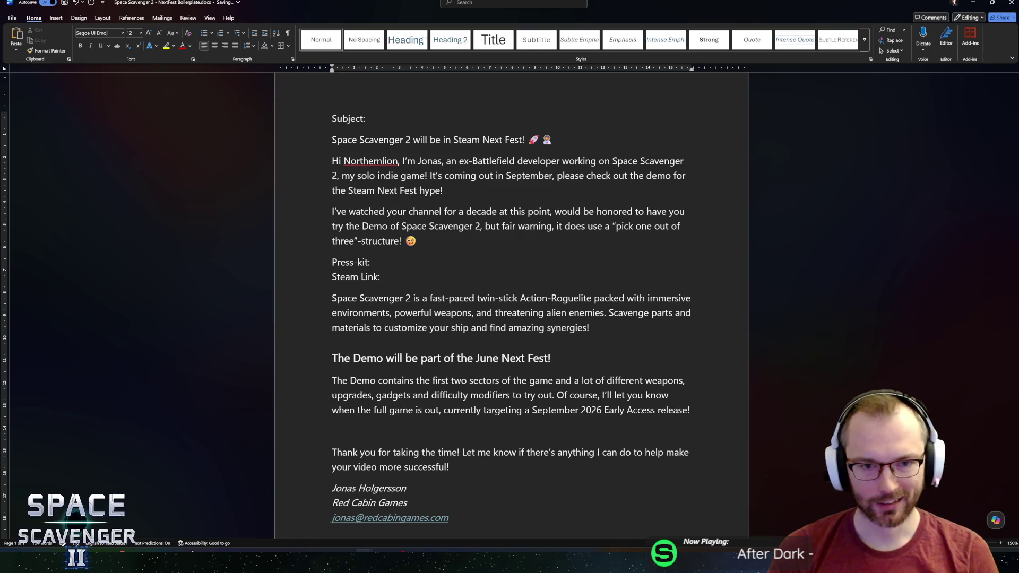
{"action": "left_click", "coordinate": [417, 190]}
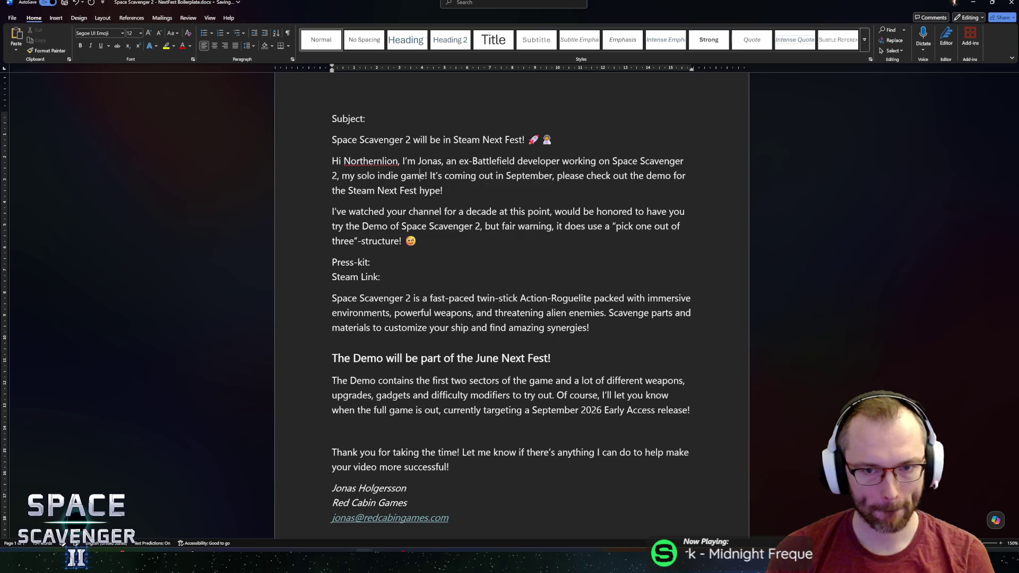
{"action": "key", "text": "ctrl+shift+Left"}
{"action": "key", "text": "BackSpace"}
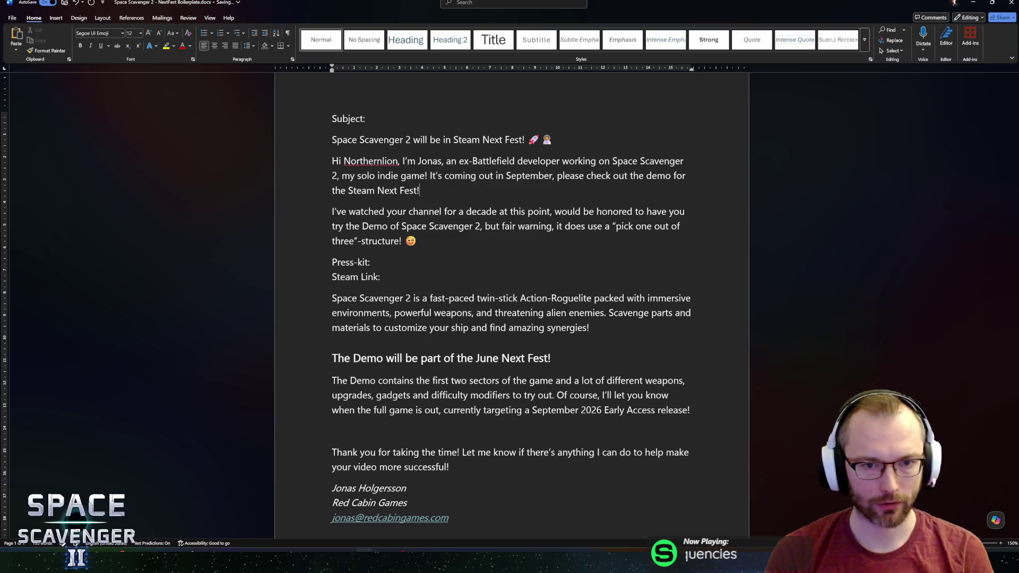
{"action": "key", "text": "ctrl+shift+Left"}
{"action": "key", "text": "ctrl+shift+Left"}
{"action": "key", "text": "ctrl+shift+Left"}
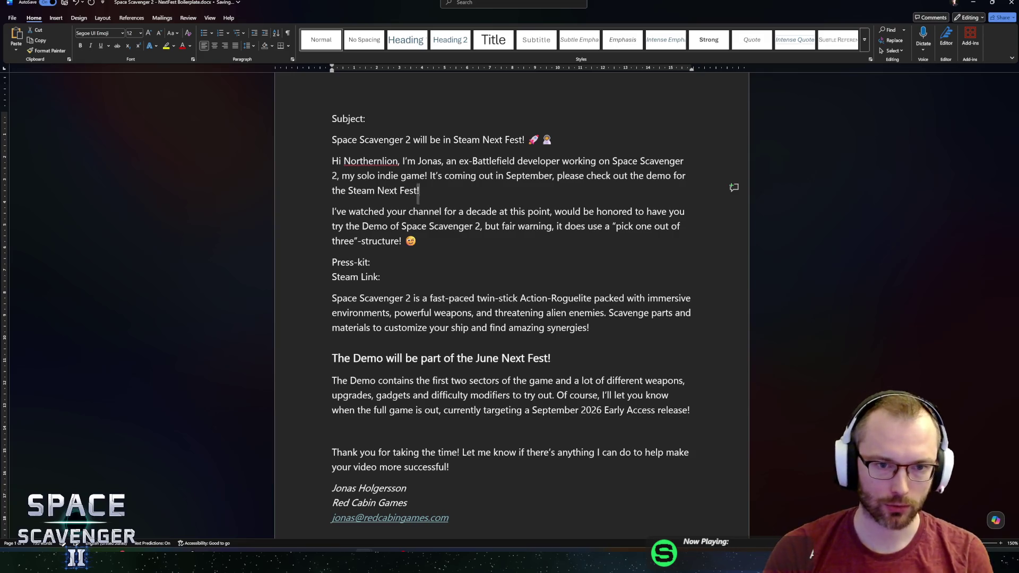
{"action": "key", "text": "ctrl+shift+Left"}
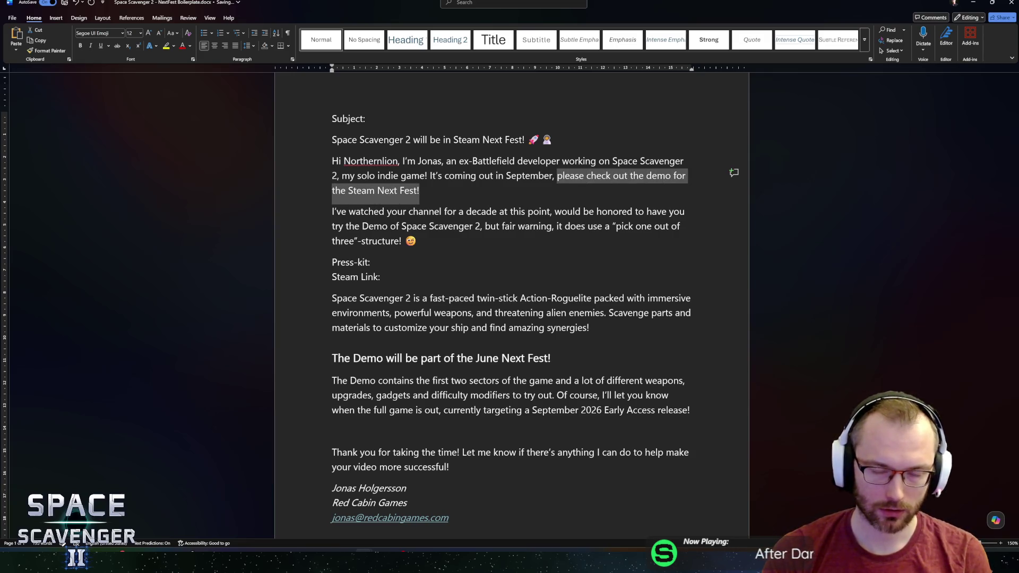
Replace the clause with 'I'd love for you to check out the Demo now! I just released a major update!'; start the subject addition
{"action": "key", "text": "BackSpace"}
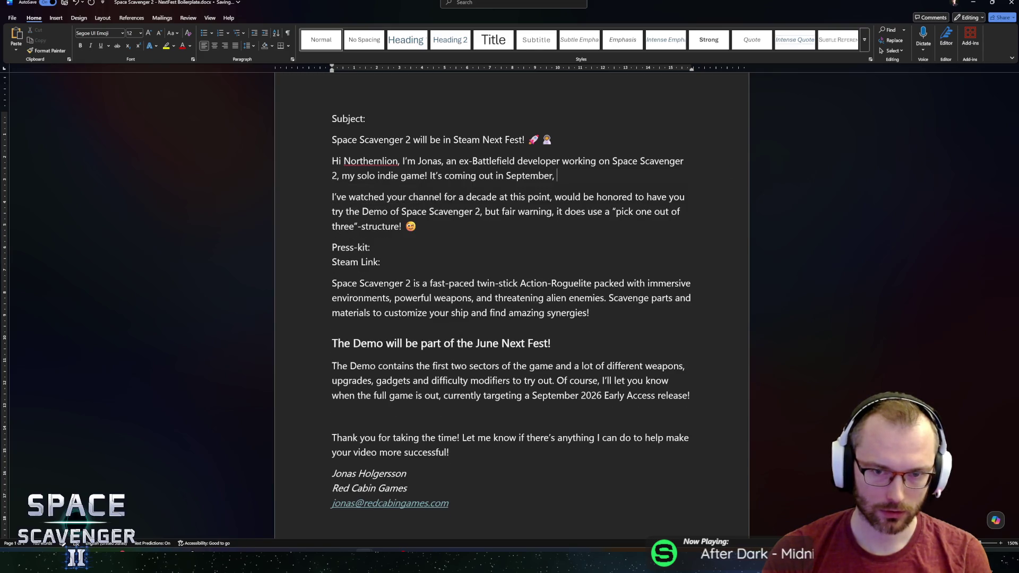
{"action": "type", "text": "I'd love for you"}
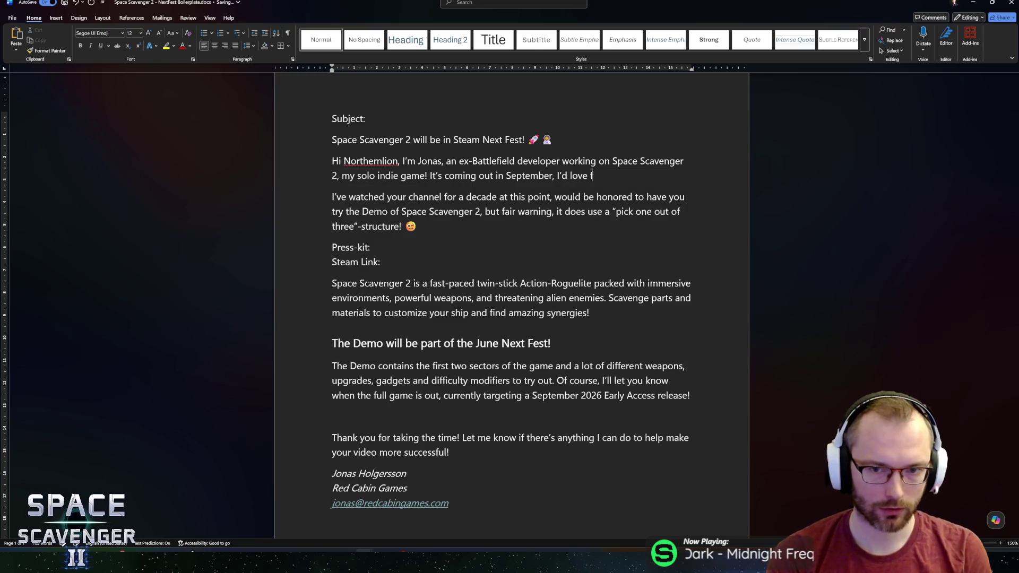
{"action": "type", "text": " to check out"}
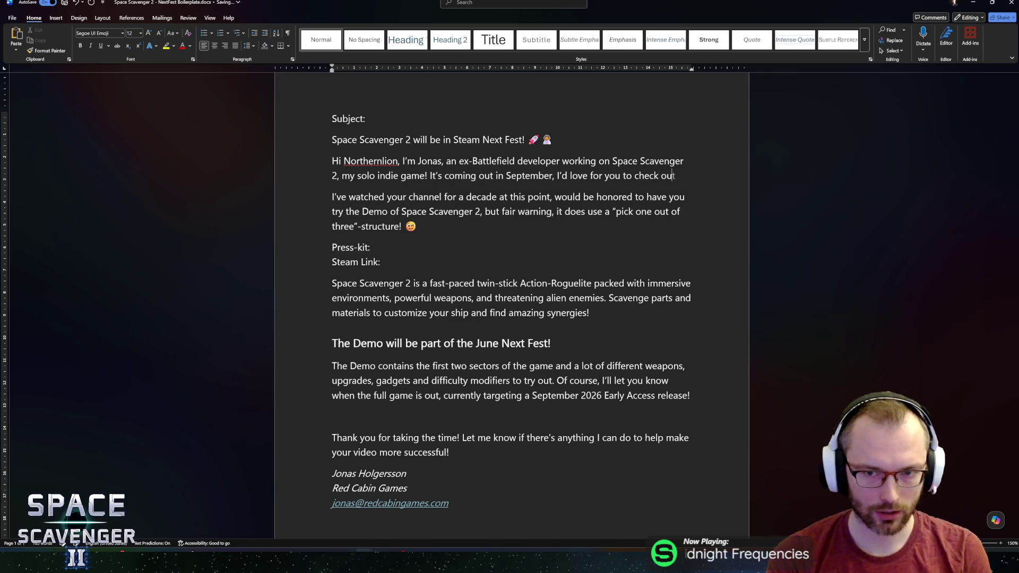
{"action": "type", "text": " the Demo "}
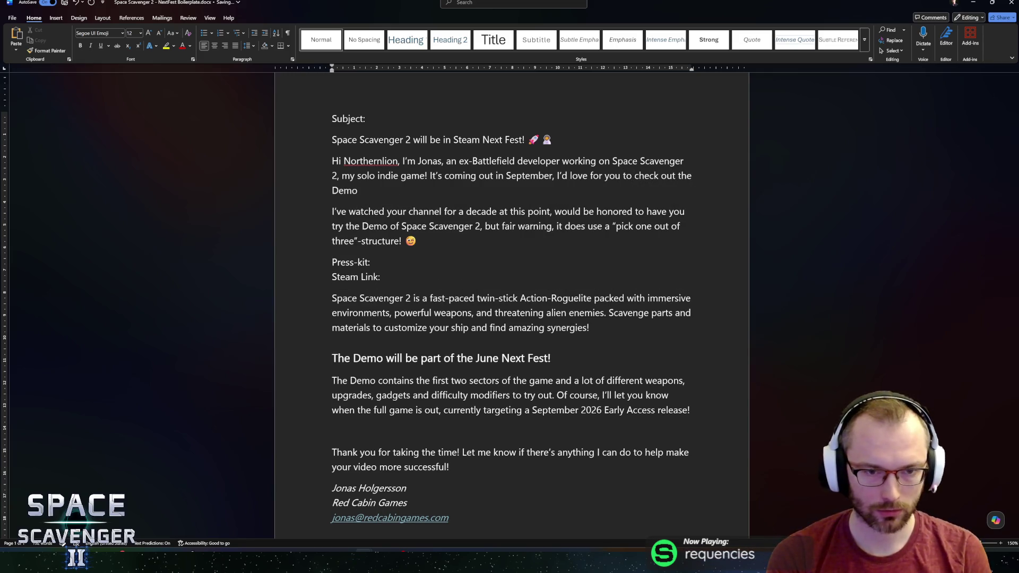
{"action": "type", "text": "now!"}
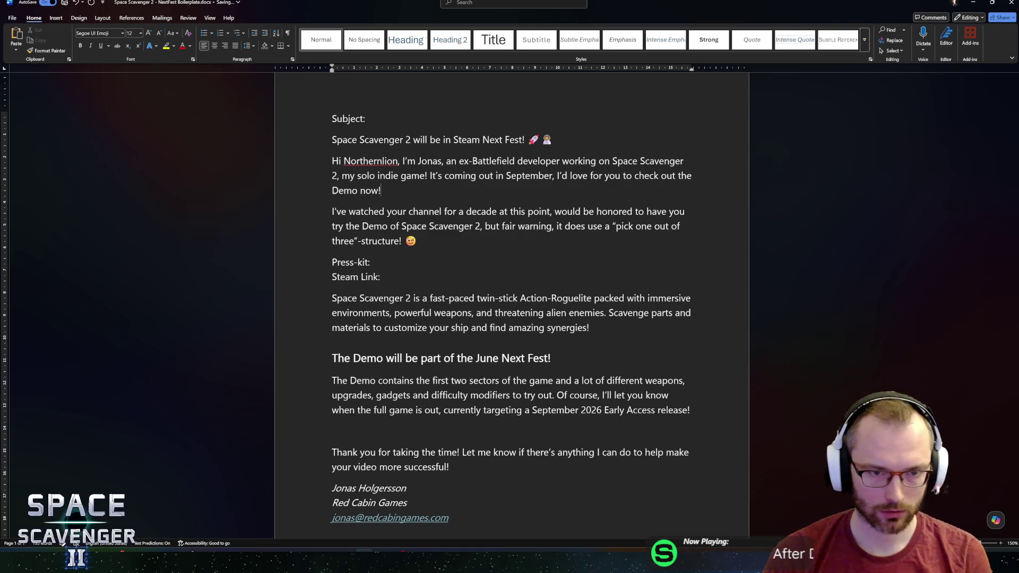
{"action": "type", "text": "I just released a major update!"}
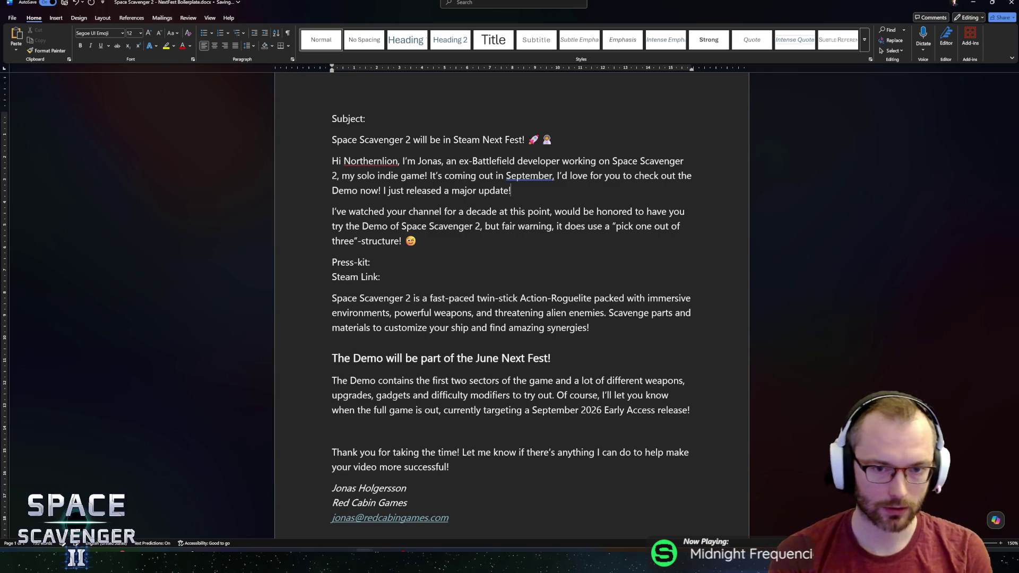
{"action": "left_click", "coordinate": [646, 142]}
{"action": "type", "text": "Major Demo u"}
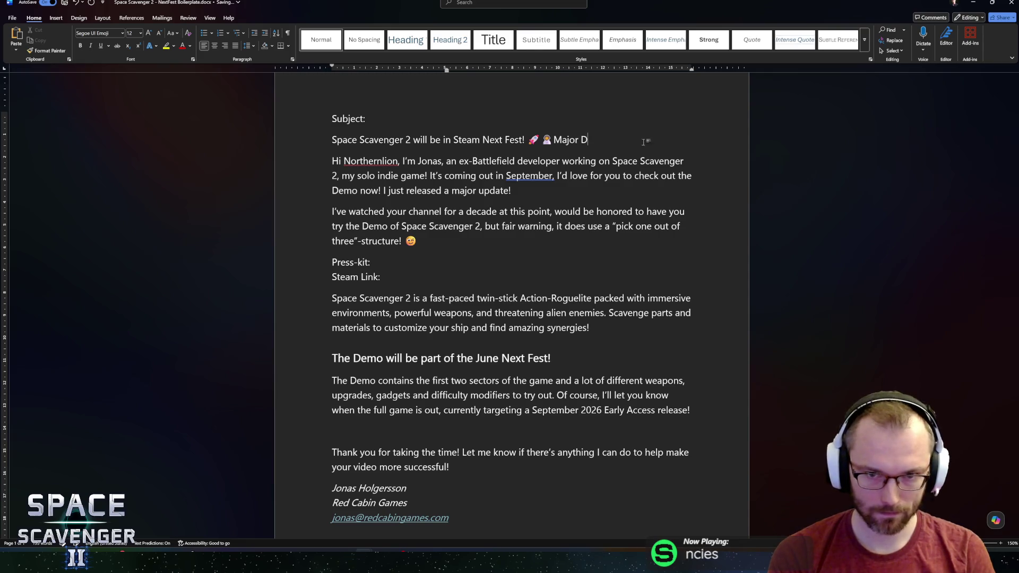
{"action": "type", "text": "pdate out now!"}
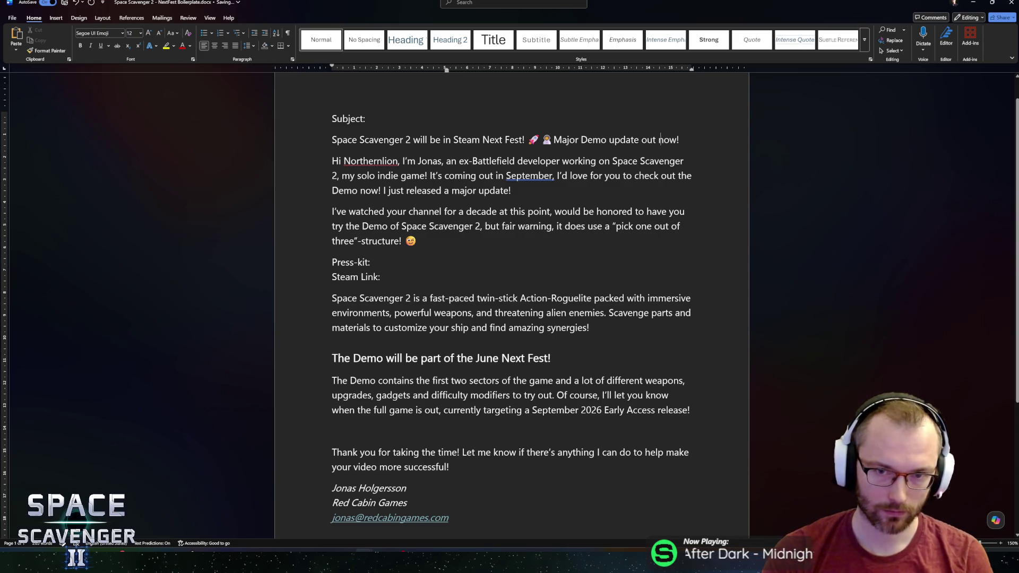
Check the subject line's new 'Major Demo update out now!' ending from Demo back to its start
{"action": "left_click", "coordinate": [580, 140]}
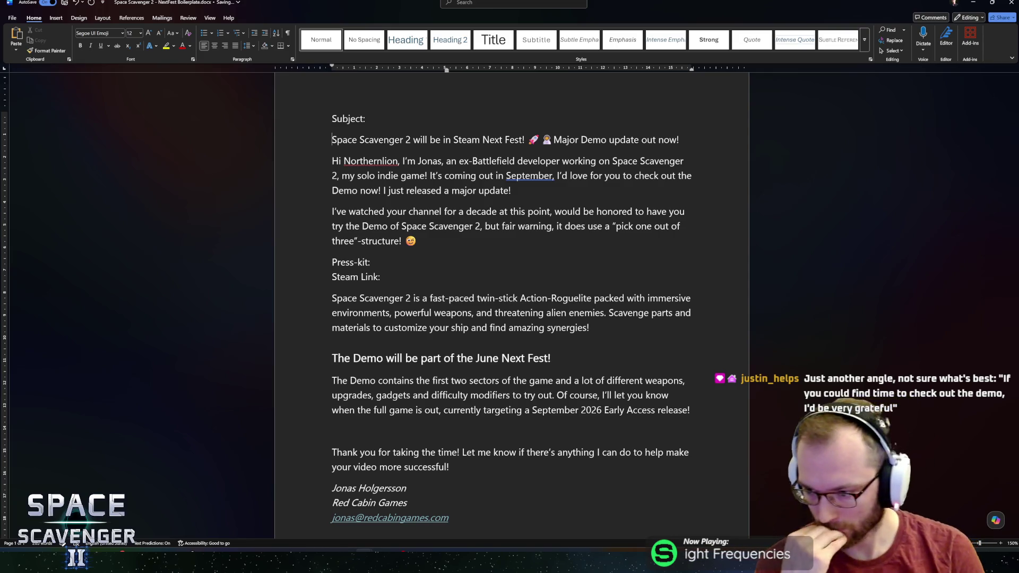
{"action": "left_click", "coordinate": [332, 140]}
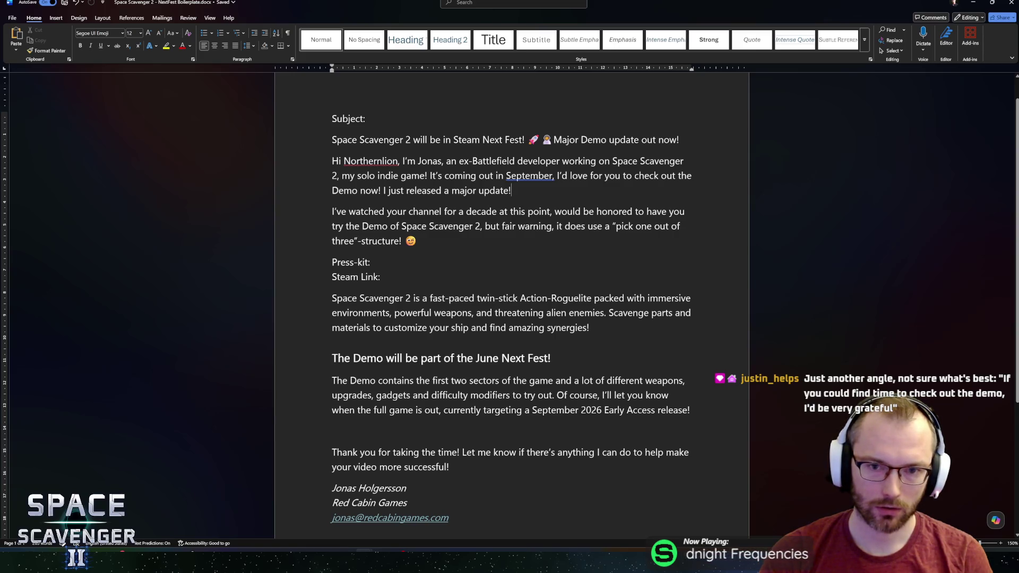
Insert 'and if you could fine time' after 'September,' and delete 'I'd love for you'
{"action": "left_click", "coordinate": [552, 176]}
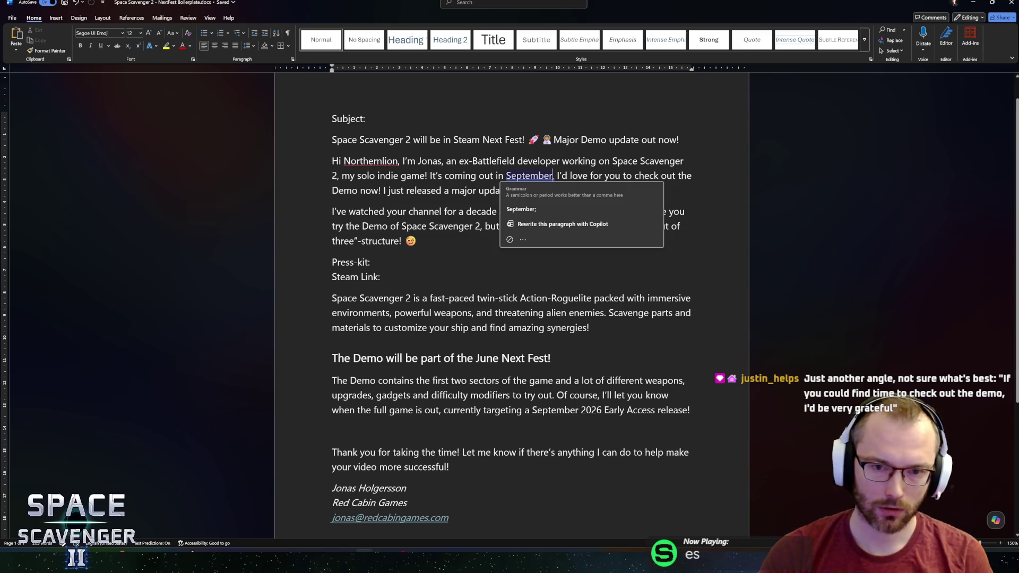
{"action": "type", "text": "and"}
{"action": "type", "text": " if you"}
{"action": "type", "text": " could"}
{"action": "type", "text": " fine time"}
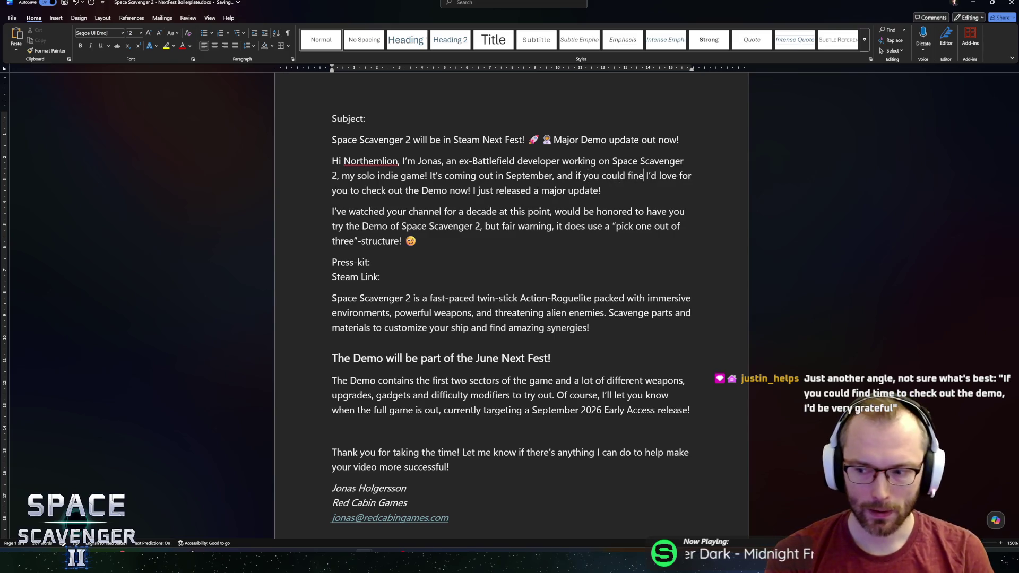
{"action": "key", "text": "ctrl+shift+Right"}
{"action": "key", "text": "ctrl+shift+Right"}
{"action": "key", "text": "ctrl+shift+Right"}
{"action": "key", "text": "Delete"}
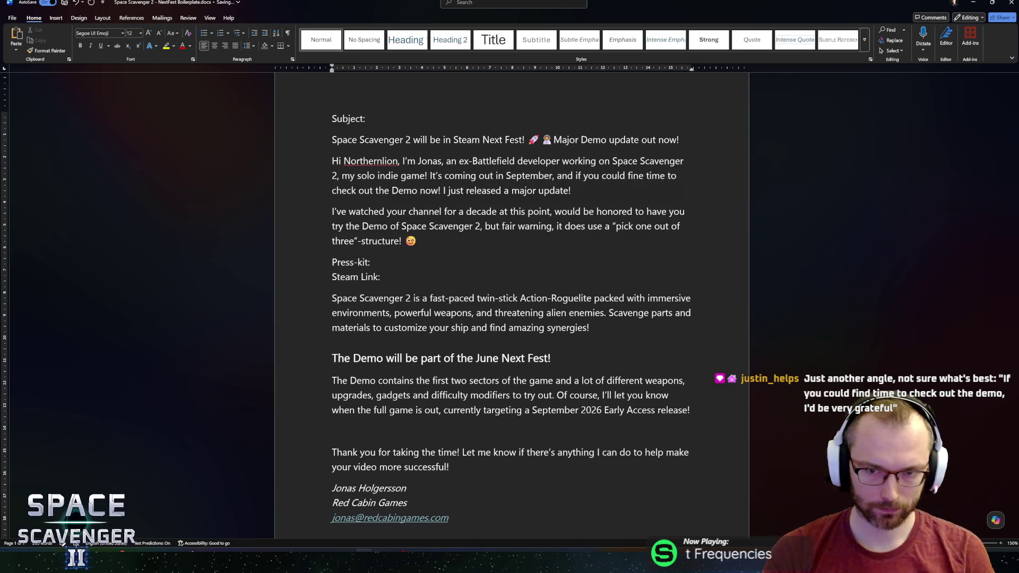
Replace 'now' after Demo with 'I'd be very grateful' and delete the major update sentence
{"action": "double_click", "coordinate": [429, 190]}
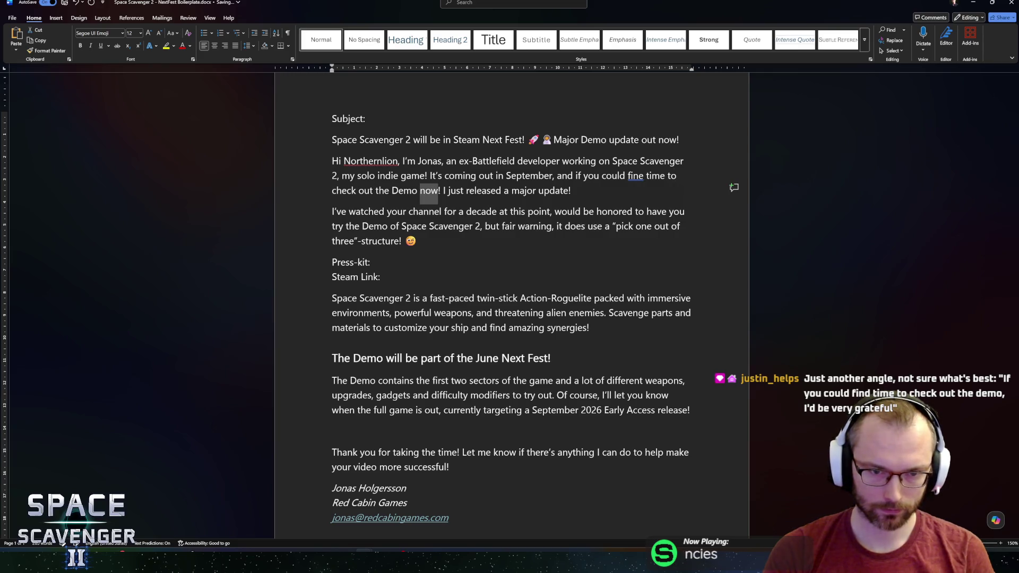
{"action": "type", "text": "U'"}
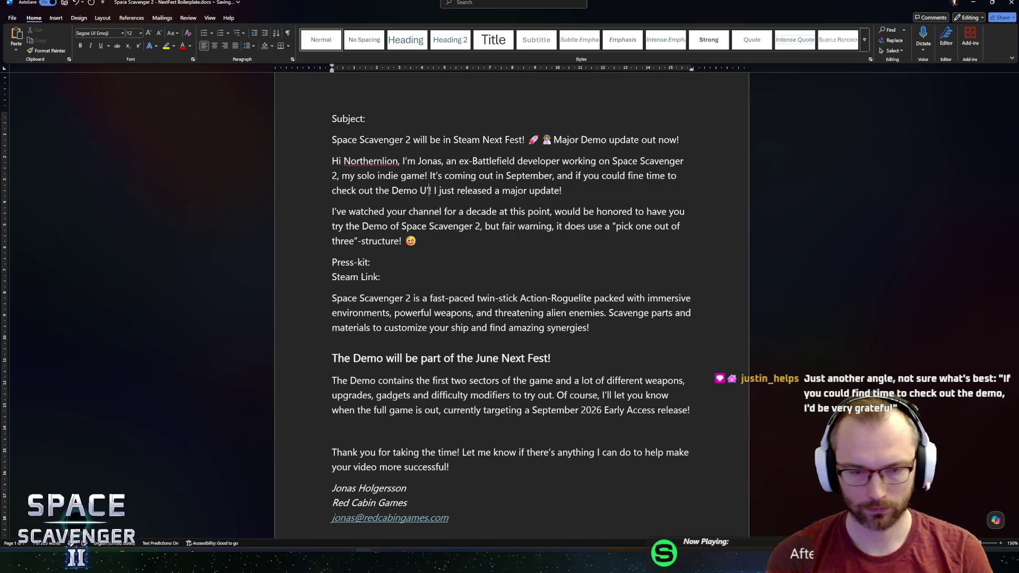
{"action": "key", "text": "BackSpace"}
{"action": "key", "text": "BackSpace"}
{"action": "type", "text": "I'd be "}
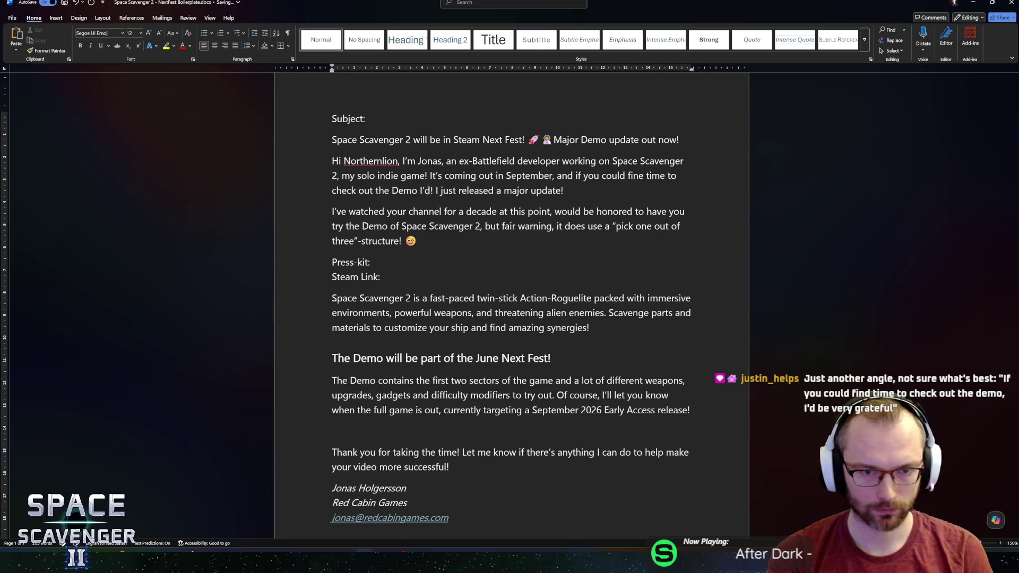
{"action": "type", "text": "very grat"}
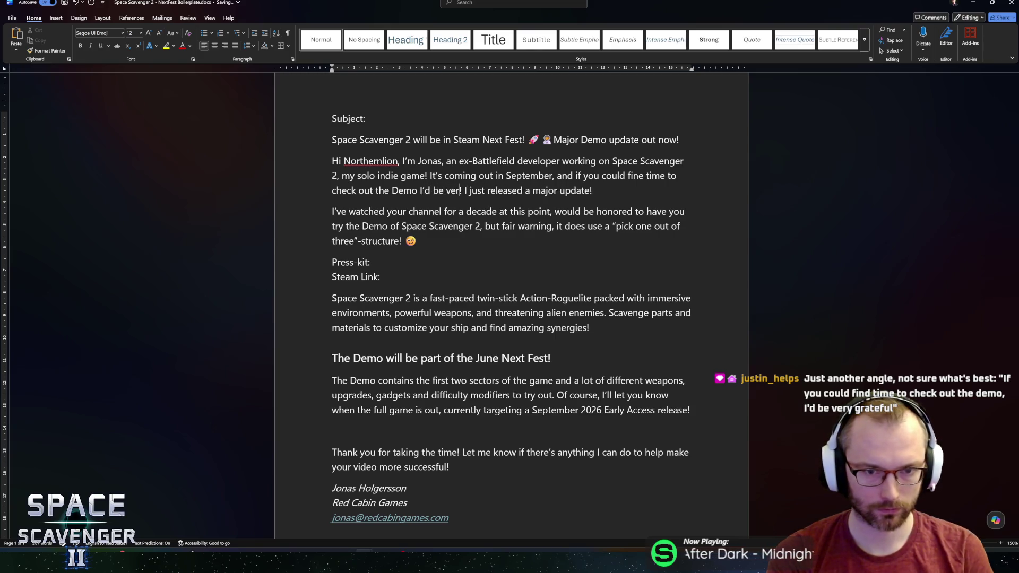
{"action": "type", "text": "eful"}
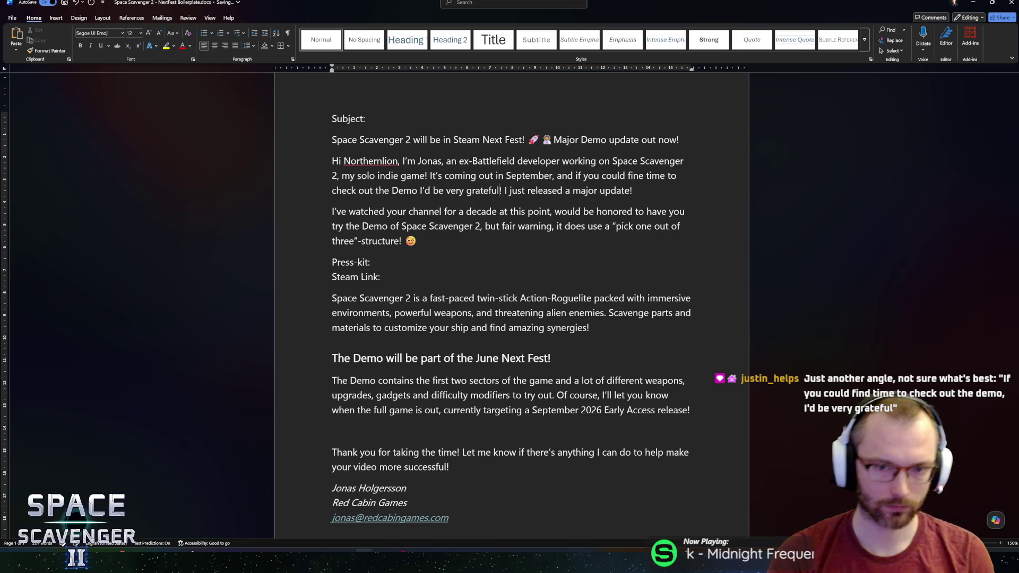
{"action": "left_click", "coordinate": [567, 191], "text": "ctrl"}
{"action": "key", "text": "Delete"}
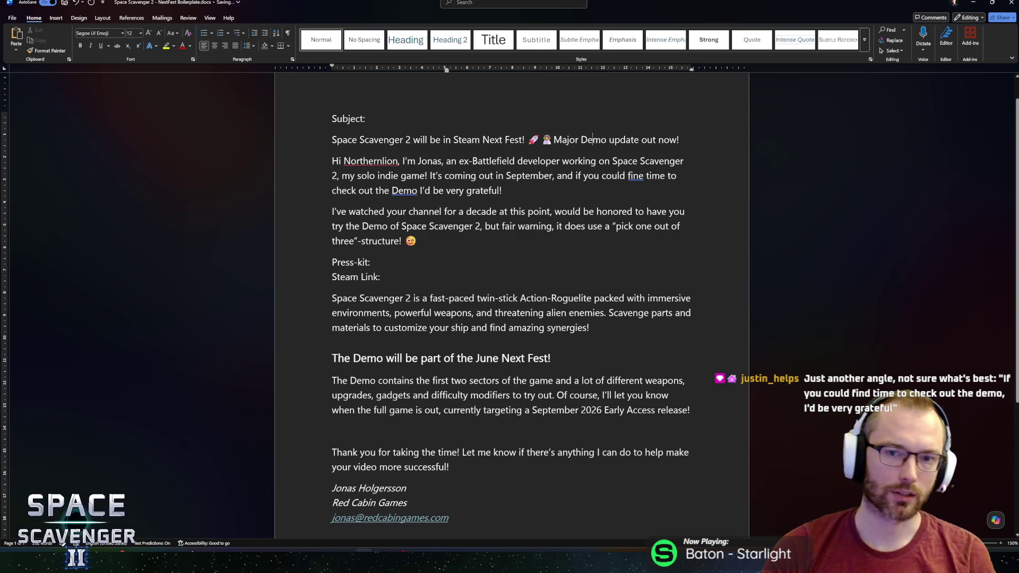
Inspect the subject line by selecting it and stepping through its words
{"action": "key", "text": "shift+Home"}
{"action": "key", "text": "End"}
{"action": "key", "text": "shift+Home"}
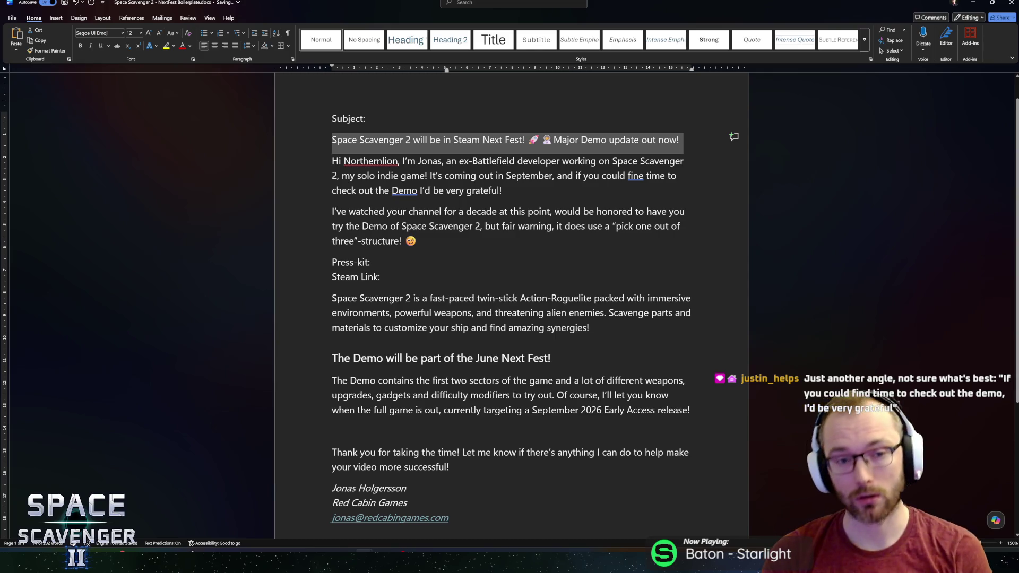
{"action": "key", "text": "End"}
{"action": "key", "text": "shift+Home"}
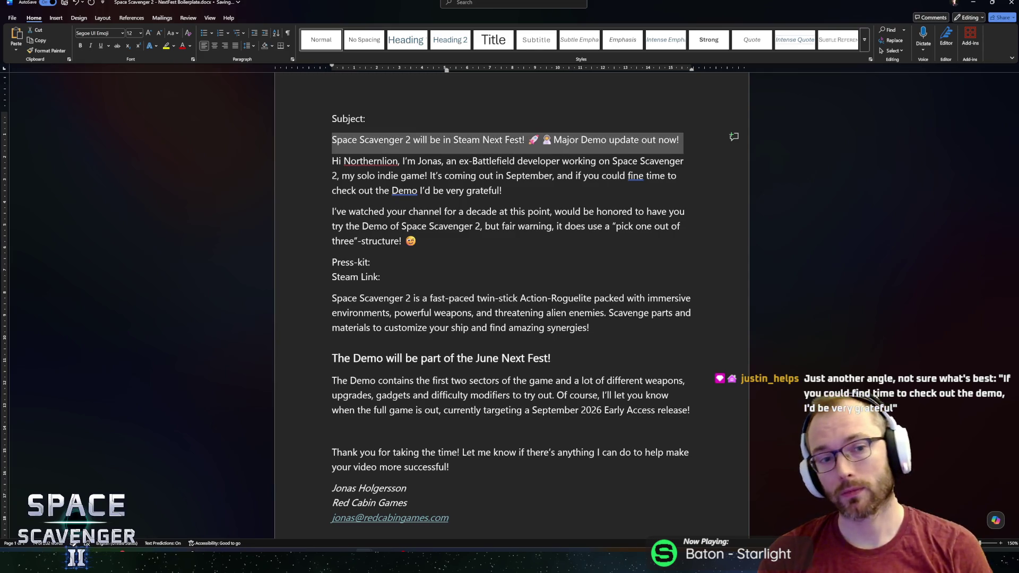
{"action": "key", "text": "End"}
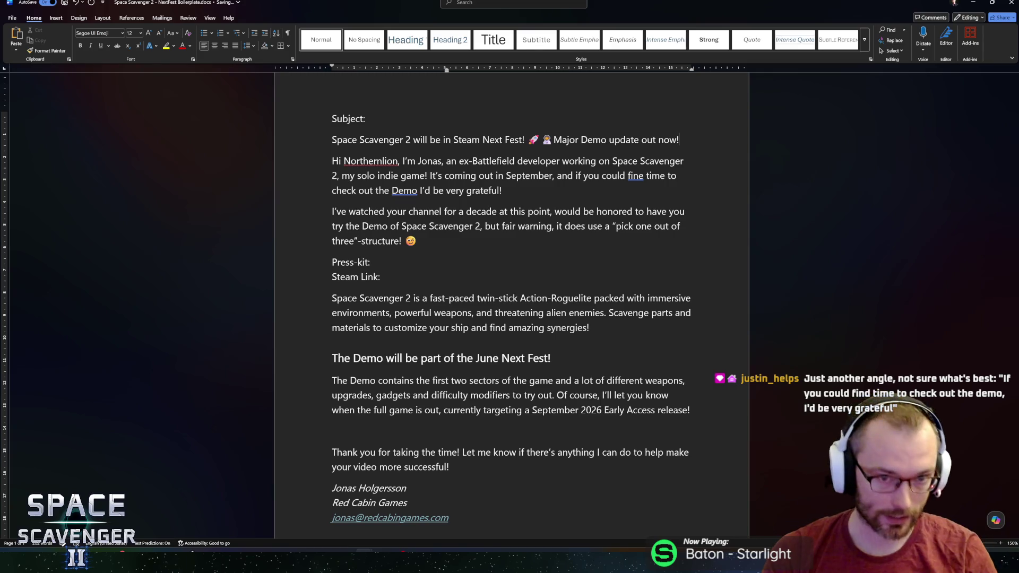
{"action": "left_click", "coordinate": [683, 161]}
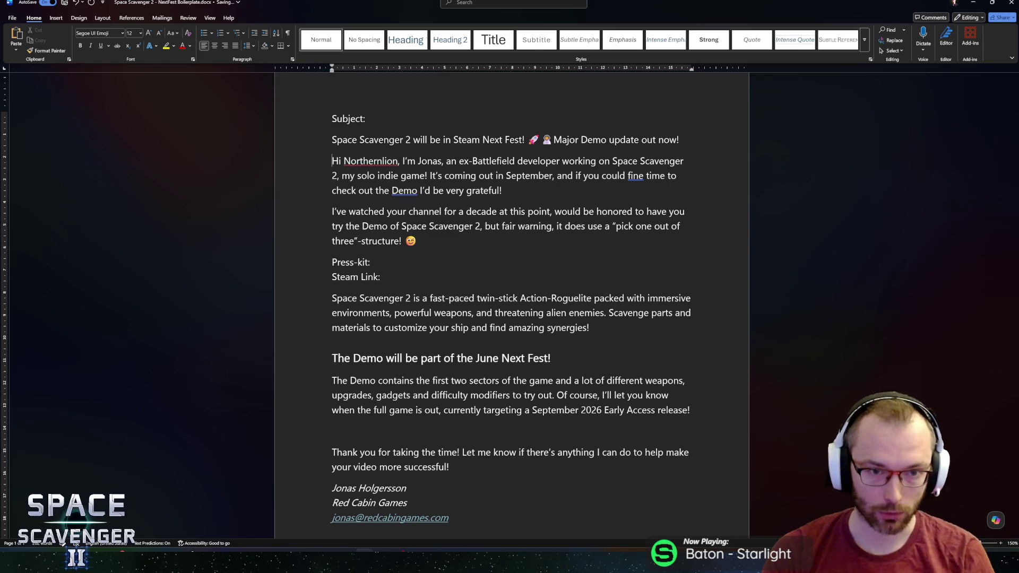
{"action": "key", "text": "ctrl+shift+Right"}
{"action": "key", "text": "ctrl+shift+Right"}
{"action": "key", "text": "ctrl+shift+Right"}
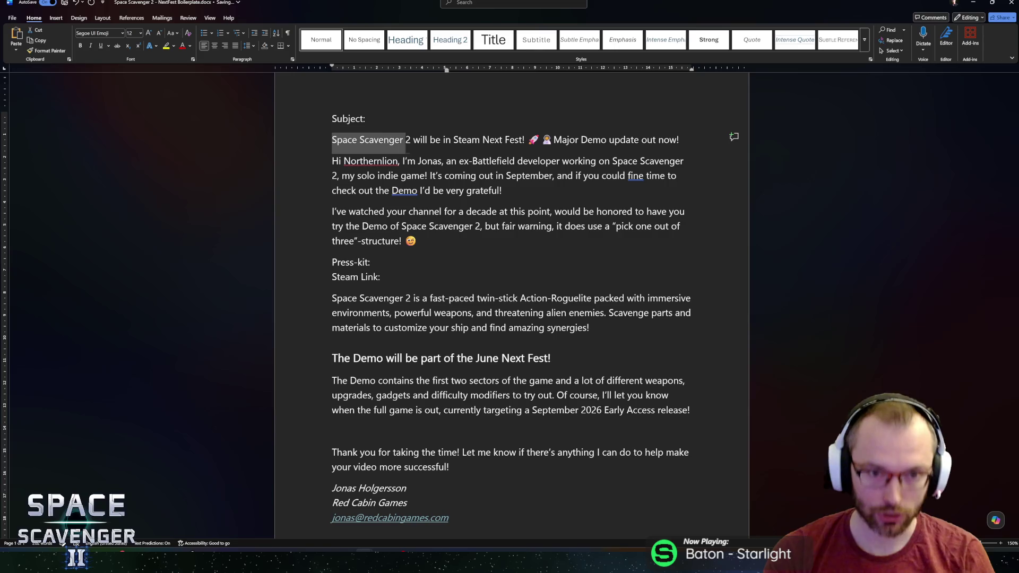
{"action": "key", "text": "Right"}
{"action": "key", "text": "Right"}
{"action": "key", "text": "Right"}
{"action": "key", "text": "ctrl+Right"}
{"action": "key", "text": "ctrl+Right"}
{"action": "key", "text": "ctrl+Right"}
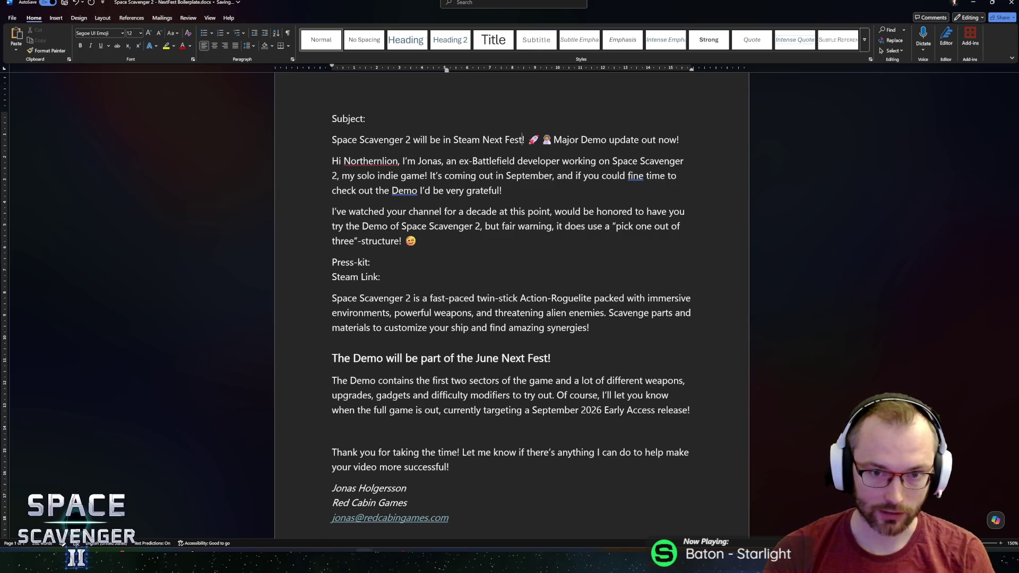
{"action": "key", "text": "ctrl+Up"}
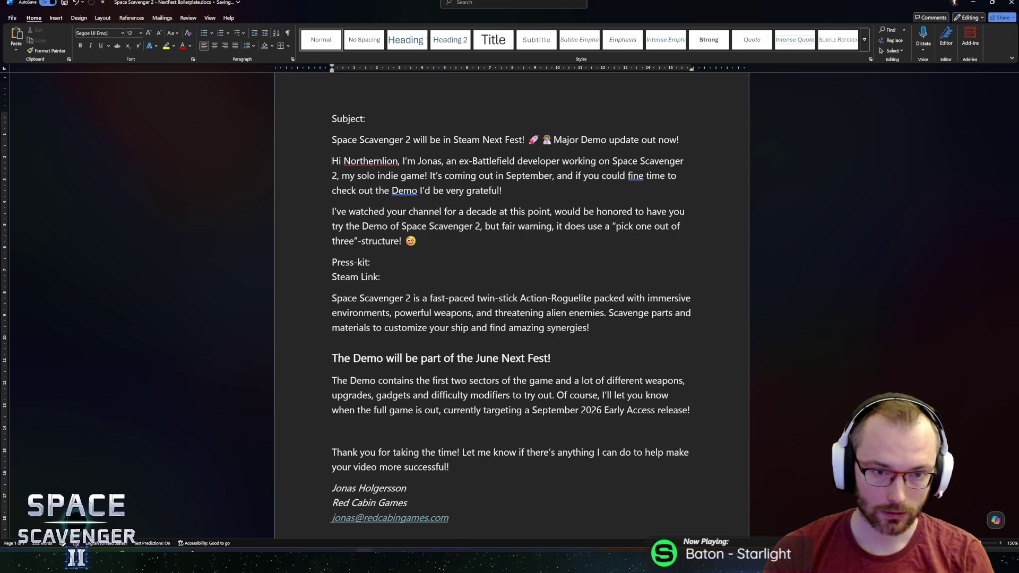
Correct 'fine' to 'find' in the intro paragraph
{"action": "left_click", "coordinate": [332, 176]}
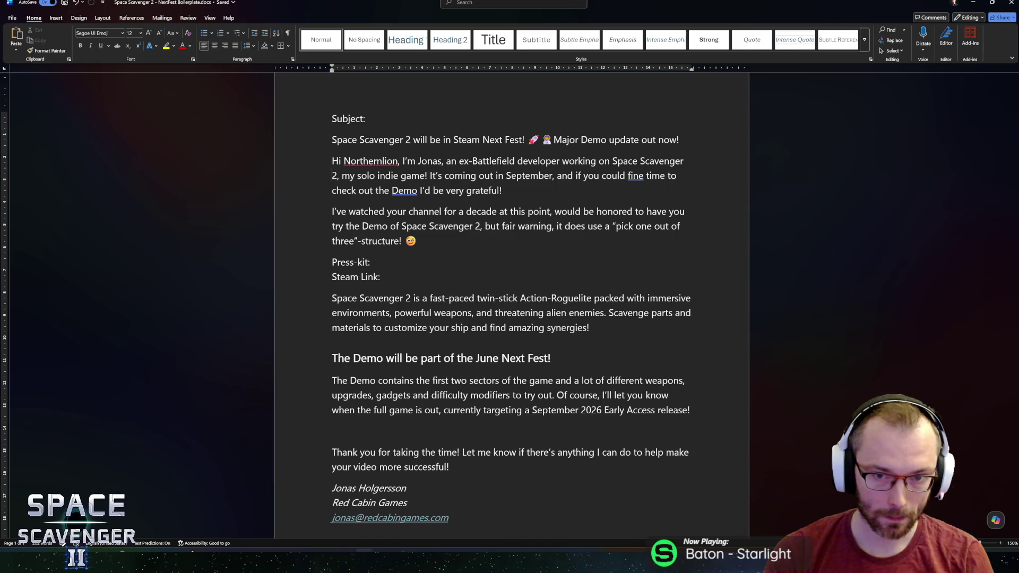
{"action": "key", "text": "End"}
{"action": "key", "text": "ctrl+Left"}
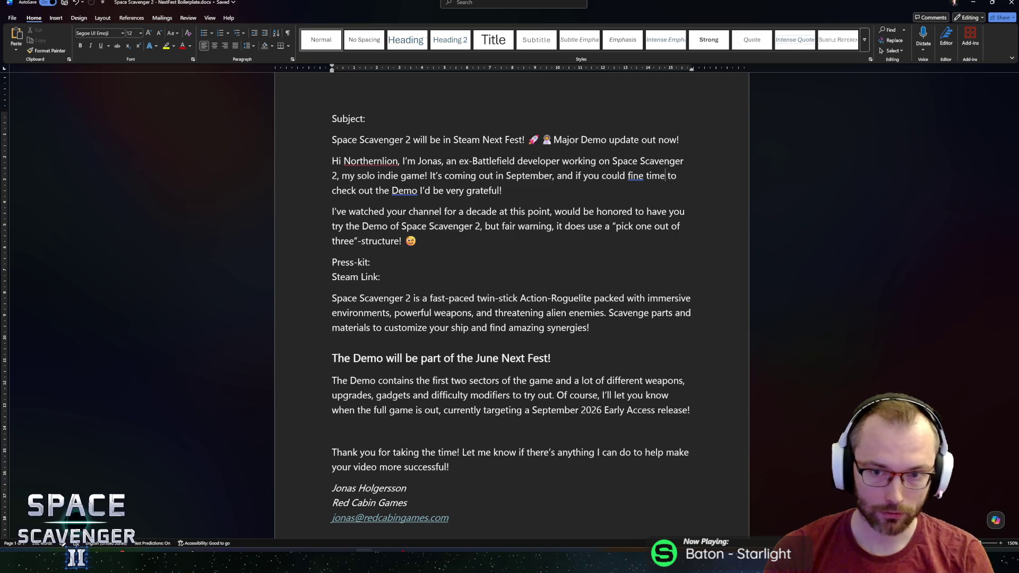
{"action": "key", "text": "ctrl+Left"}
{"action": "key", "text": "Left"}
{"action": "key", "text": "shift+Left"}
{"action": "type", "text": "d"}
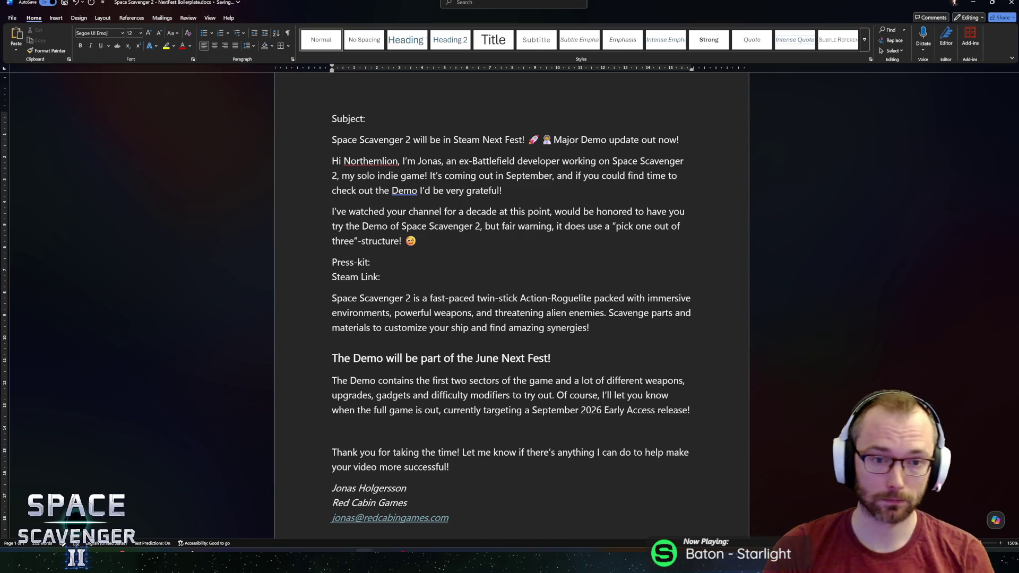
Lowercase 'Demo' to 'demo' in both the intro and the subject line
{"action": "left_click", "coordinate": [392, 190]}
{"action": "key", "text": "shift+Right"}
{"action": "type", "text": "d"}
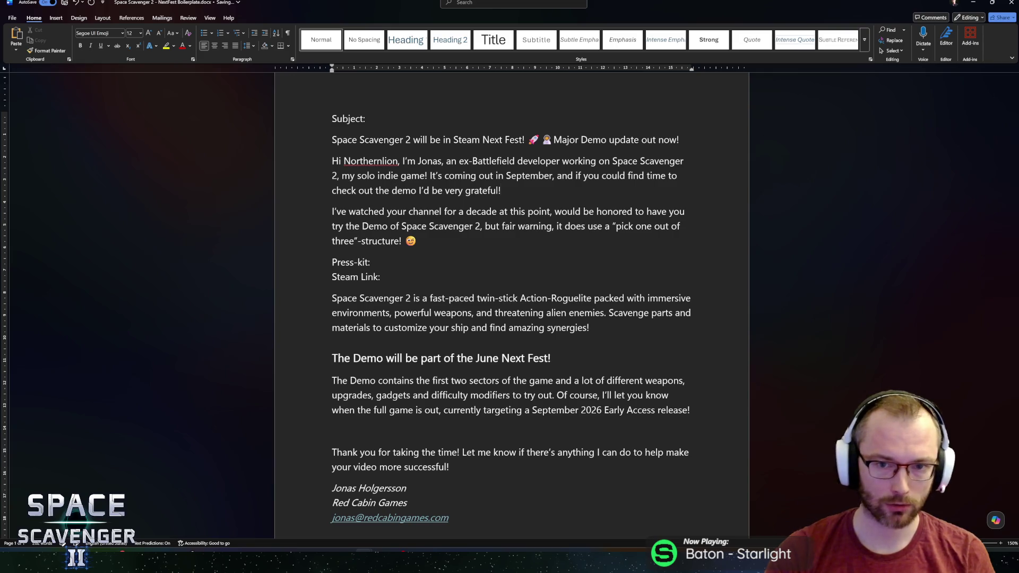
{"action": "left_click", "coordinate": [581, 139]}
{"action": "key", "text": "shift+Right"}
{"action": "type", "text": "d"}
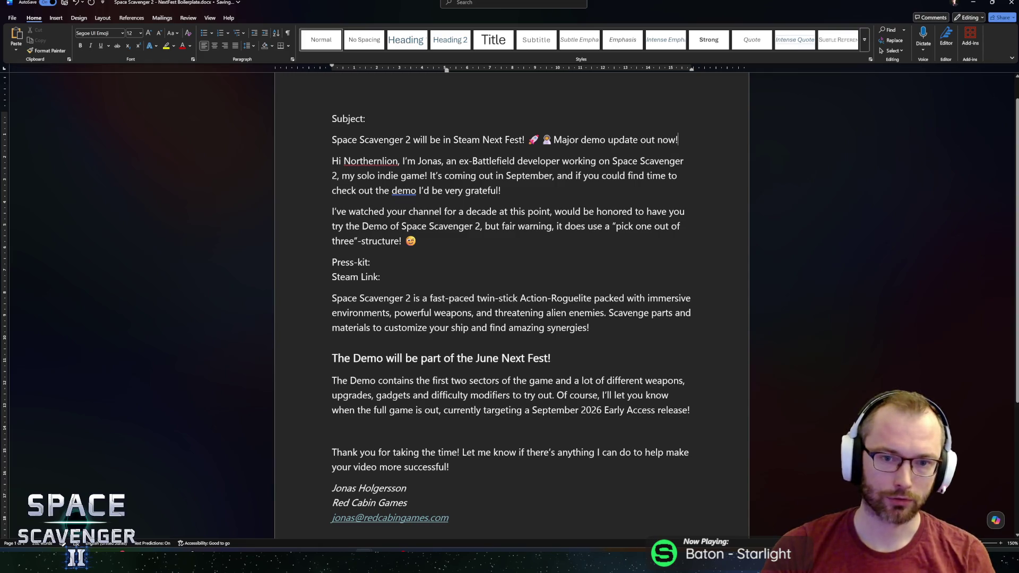
{"action": "left_click", "coordinate": [402, 192]}
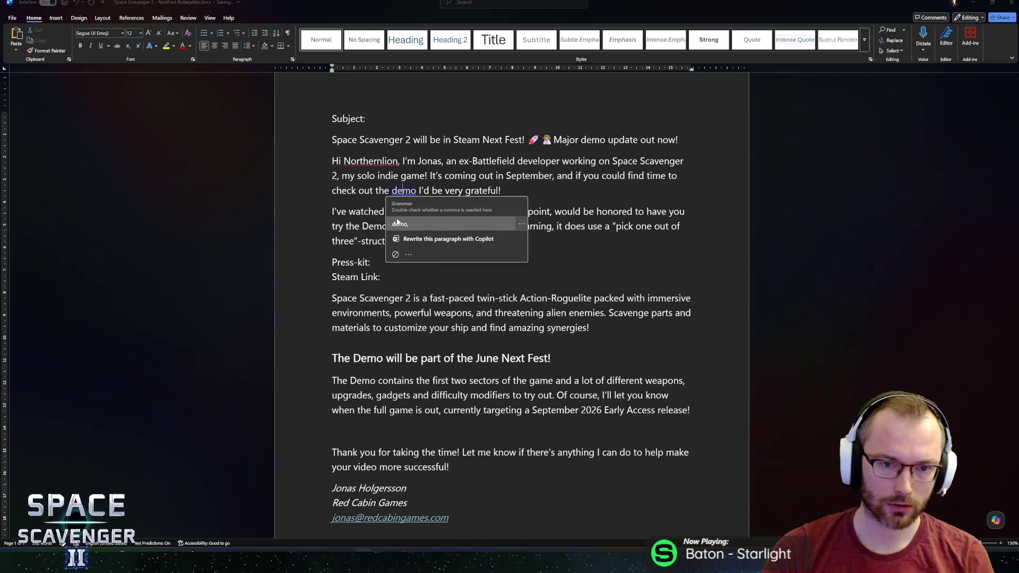
Add a comma after 'demo' and delete the 'I've watched your channel' paragraph, leaving a blank line
{"action": "left_click", "coordinate": [399, 224]}
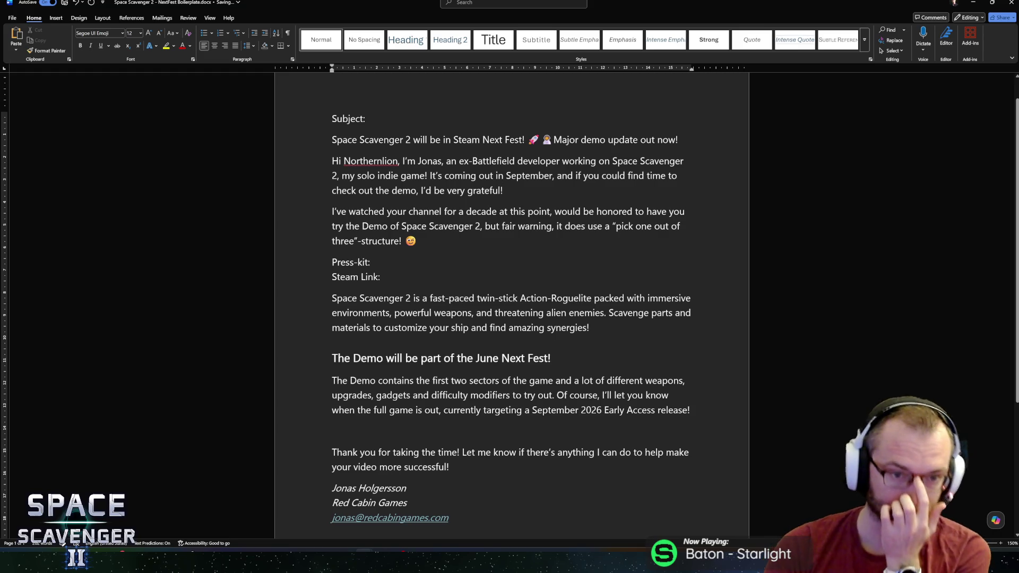
{"action": "left_click", "coordinate": [418, 241]}
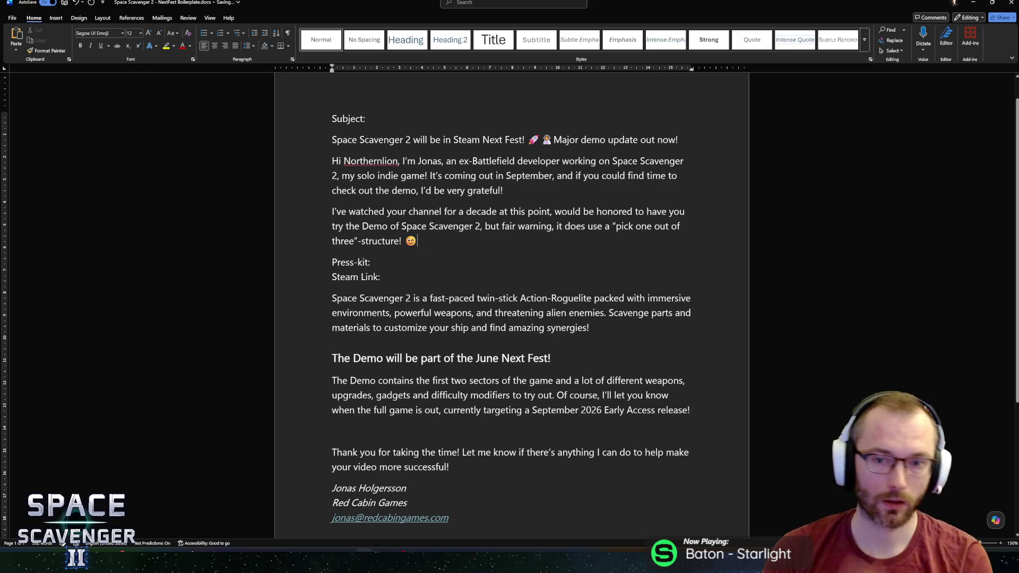
{"action": "left_click_drag", "start_coordinate": [418, 241], "coordinate": [331, 226]}
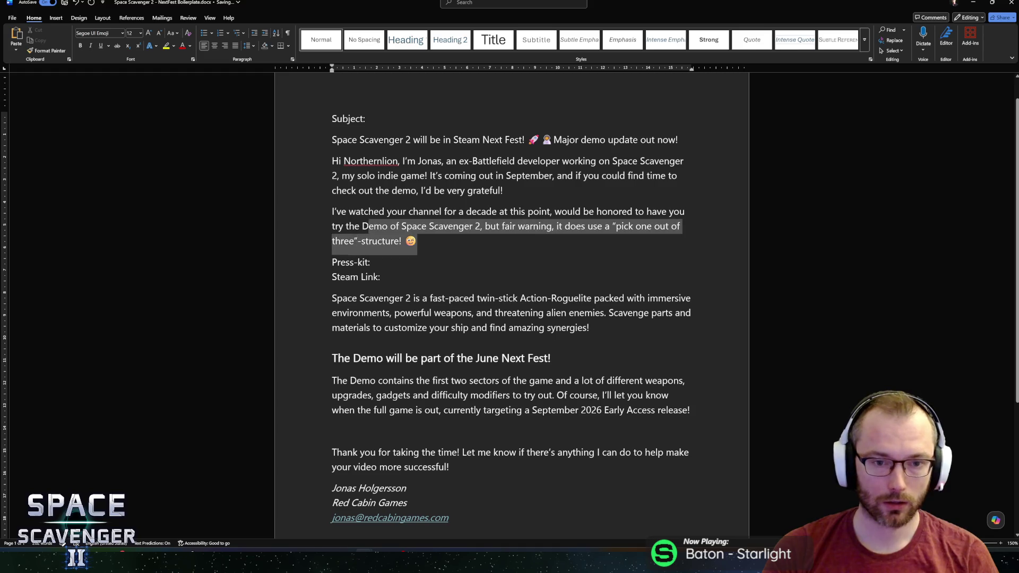
{"action": "left_click", "coordinate": [324, 215], "text": "shift"}
{"action": "key", "text": "BackSpace"}
{"action": "key", "text": "Return"}
{"action": "key", "text": "Up"}
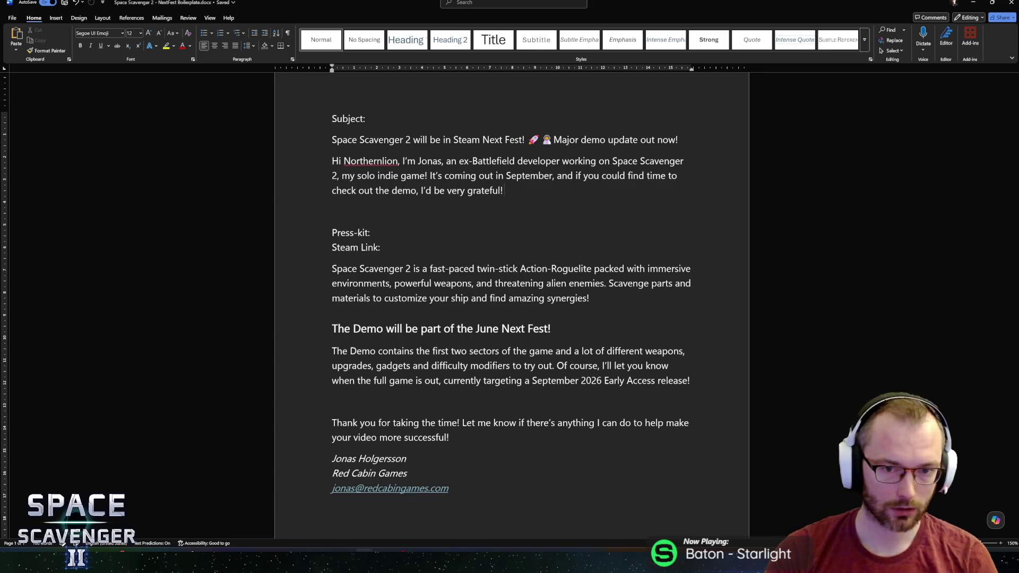
Erase the stray typing and restore the deleted channel paragraph
{"action": "type", "text": "Face"}
{"action": "key", "text": "BackSpace"}
{"action": "key", "text": "BackSpace"}
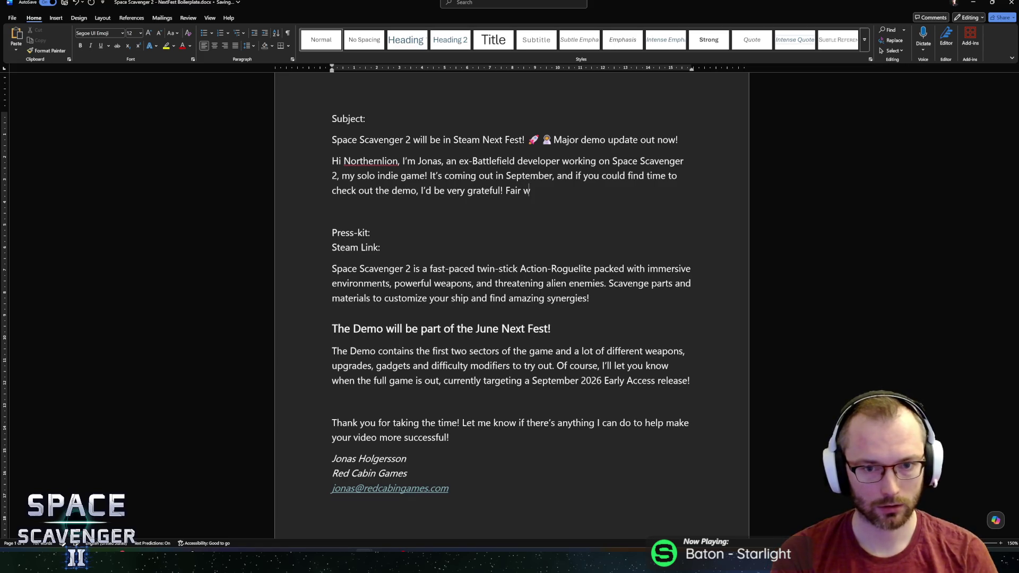
{"action": "key", "text": "BackSpace"}
{"action": "key", "text": "BackSpace"}
{"action": "key", "text": "BackSpace"}
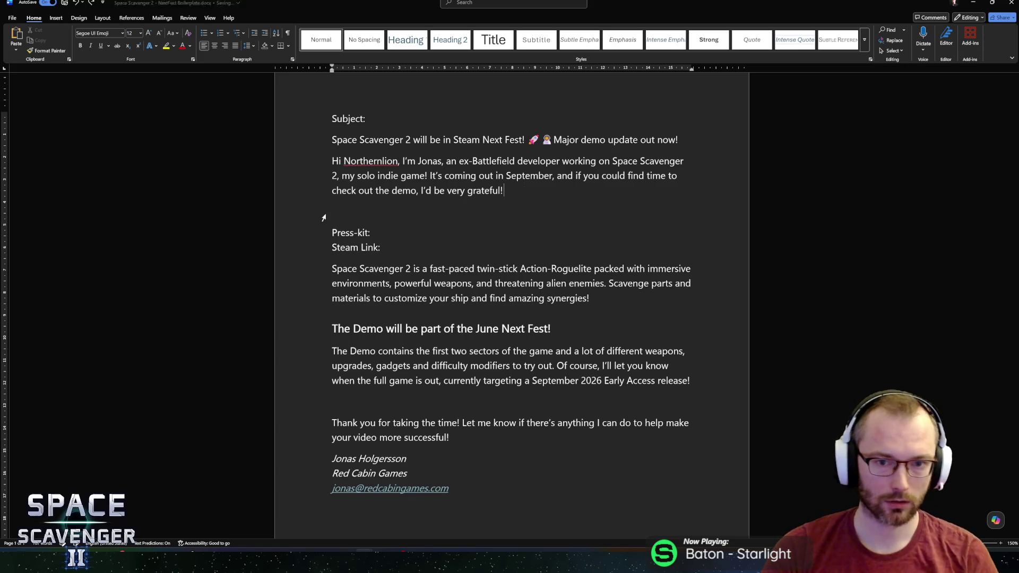
{"action": "key", "text": "Delete"}
{"action": "key", "text": "ctrl+v"}
{"action": "left_click", "coordinate": [413, 226]}
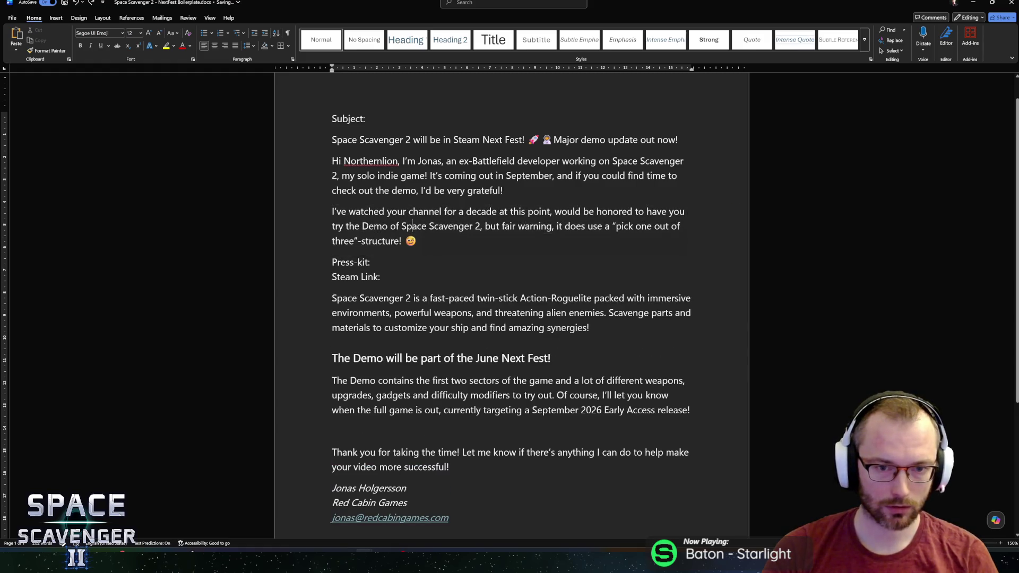
Move the fair warning clause after 'grateful!', capitalising 'Fair' and adding 'that you apparently hate'
{"action": "left_click_drag", "start_coordinate": [404, 241], "coordinate": [501, 226]}
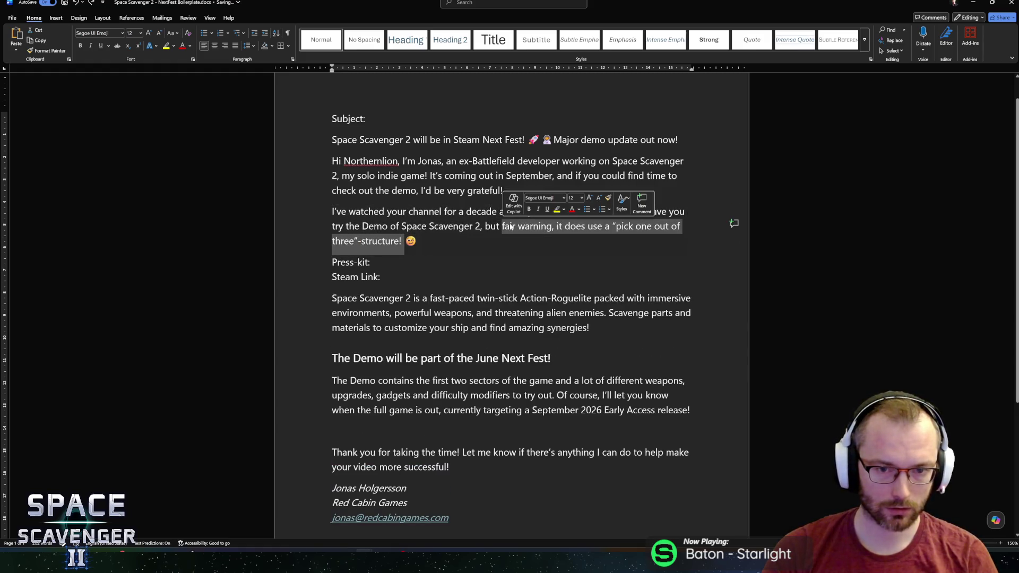
{"action": "left_click_drag", "start_coordinate": [417, 241], "coordinate": [501, 227]}
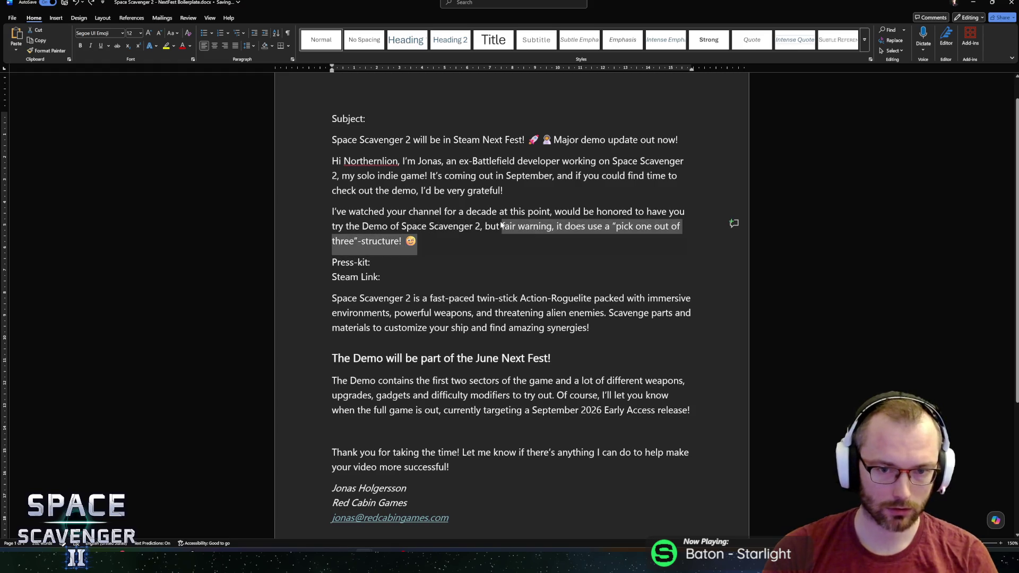
{"action": "key", "text": "ctrl+x"}
{"action": "left_click", "coordinate": [503, 190]}
{"action": "key", "text": "ctrl+v"}
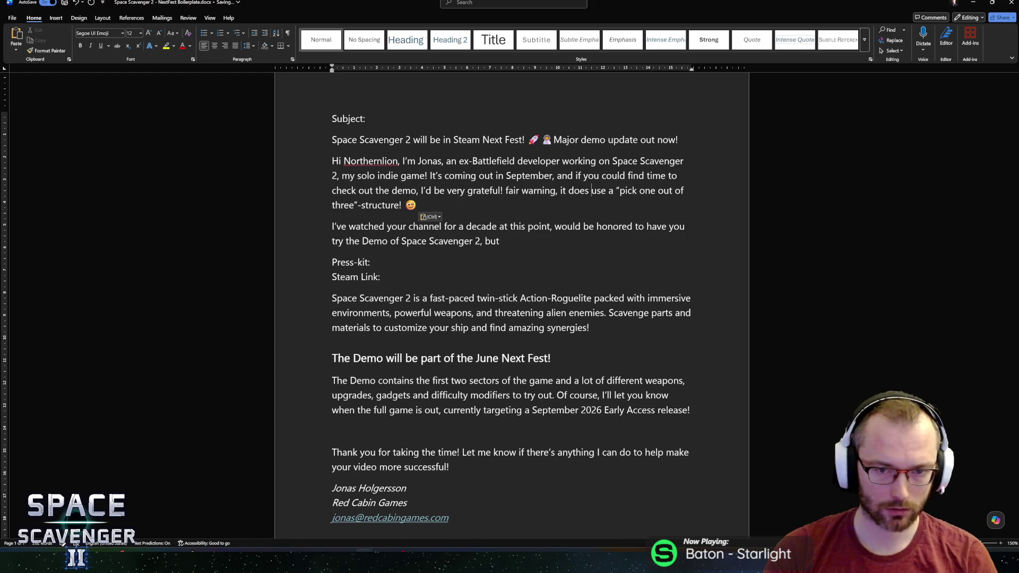
{"action": "key", "text": "shift+Right"}
{"action": "type", "text": "F"}
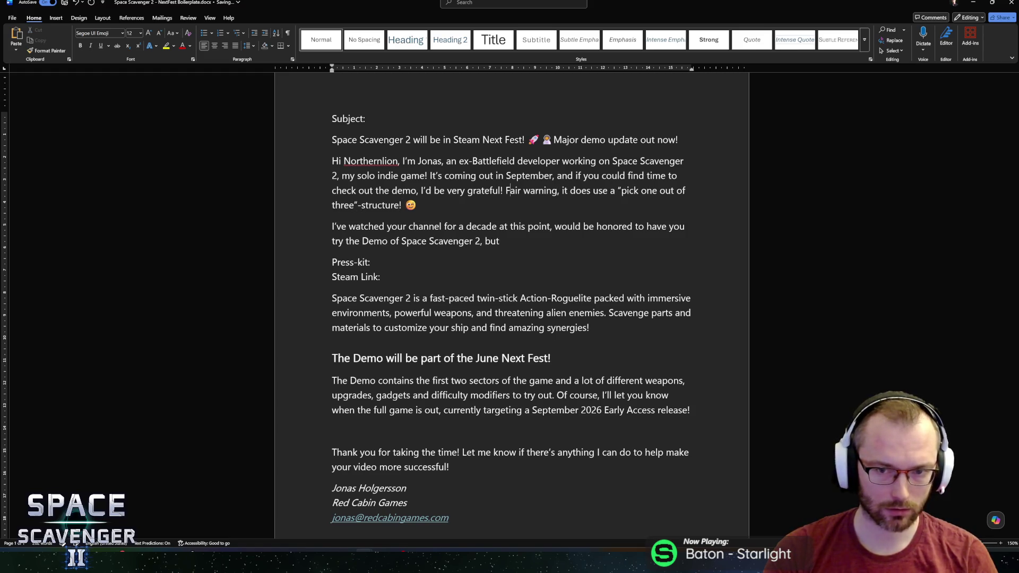
{"action": "type", "text": " that you"}
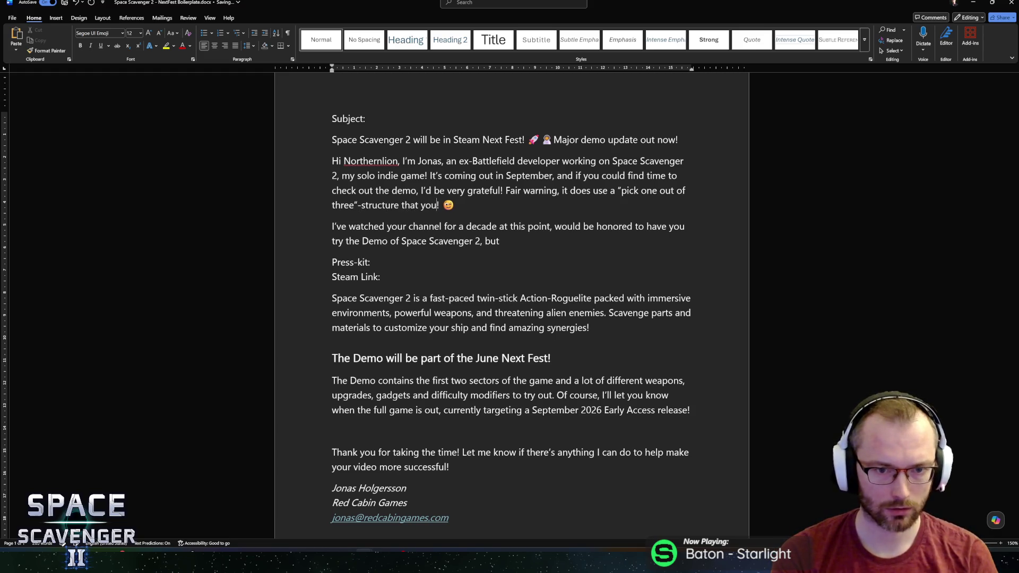
{"action": "type", "text": "pparently h"}
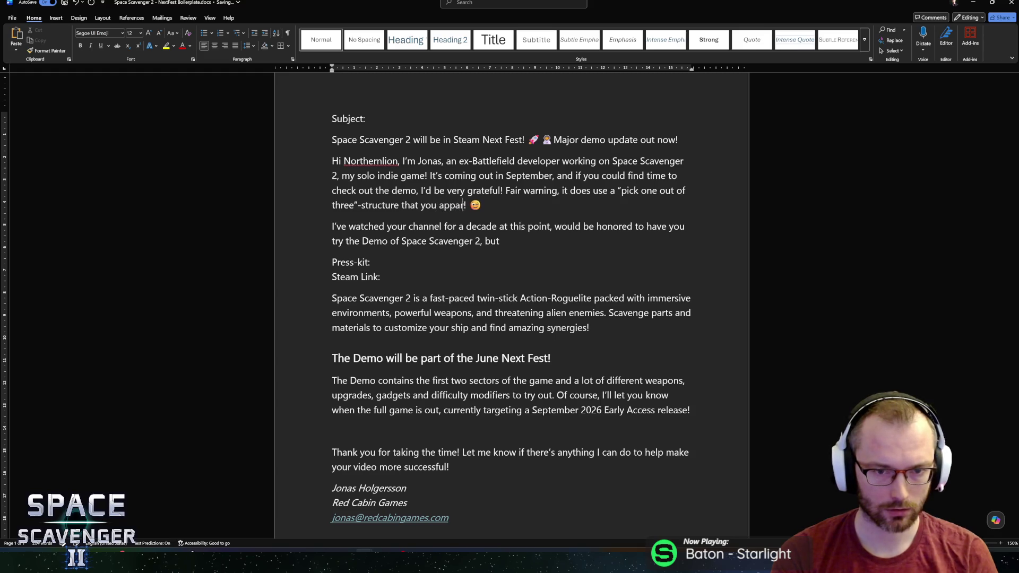
{"action": "type", "text": "ate"}
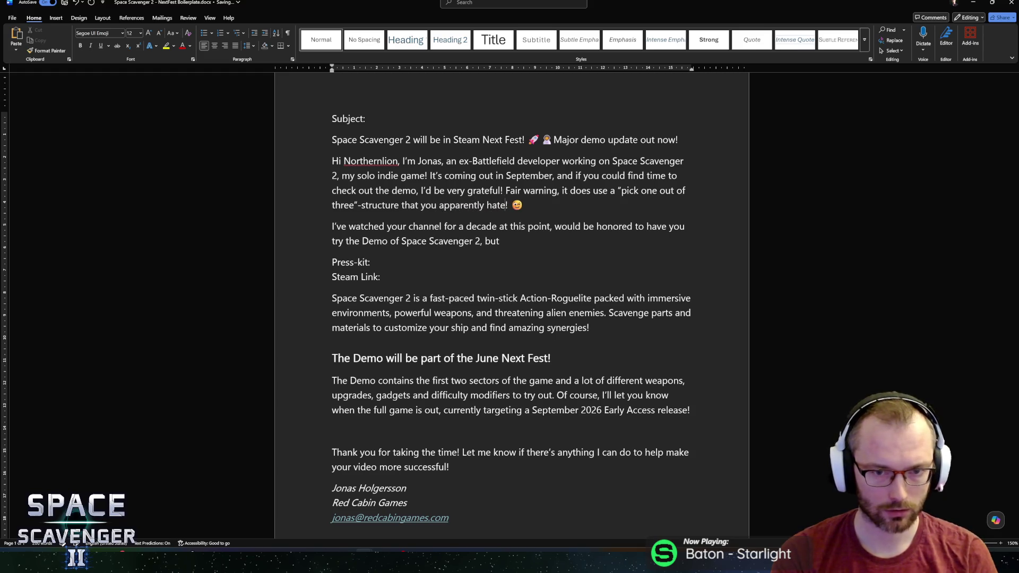
Delete the unfinished channel paragraph and change 'apparently' to 'supposedly'
{"action": "key", "text": "ctrl+shift+Up"}
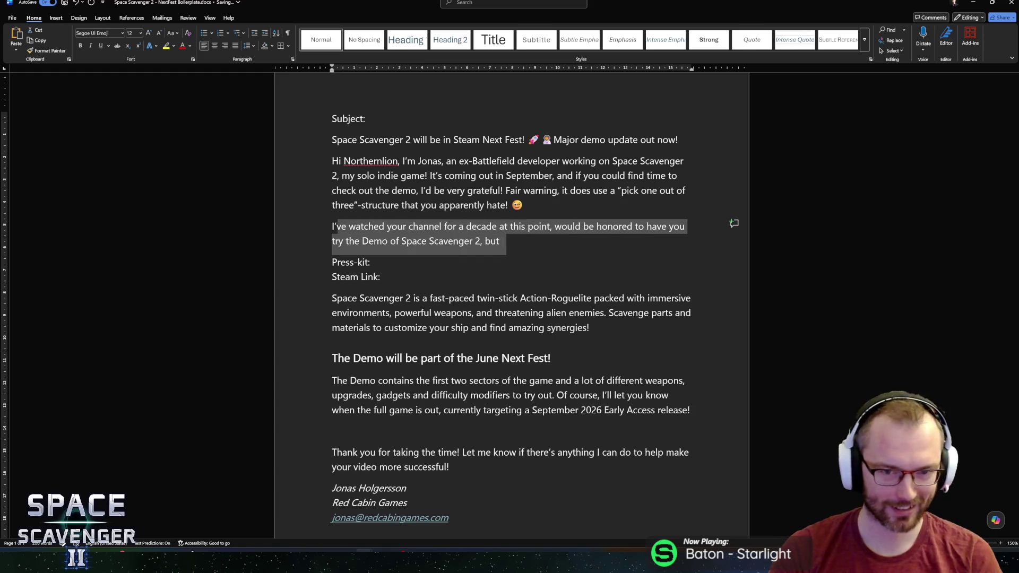
{"action": "key", "text": "Delete"}
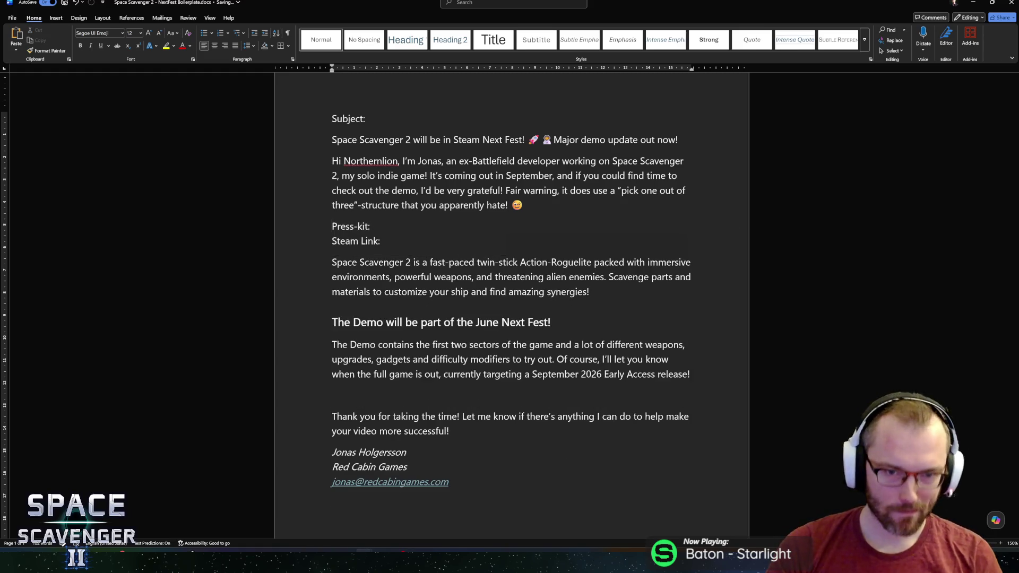
{"action": "left_click", "coordinate": [361, 205]}
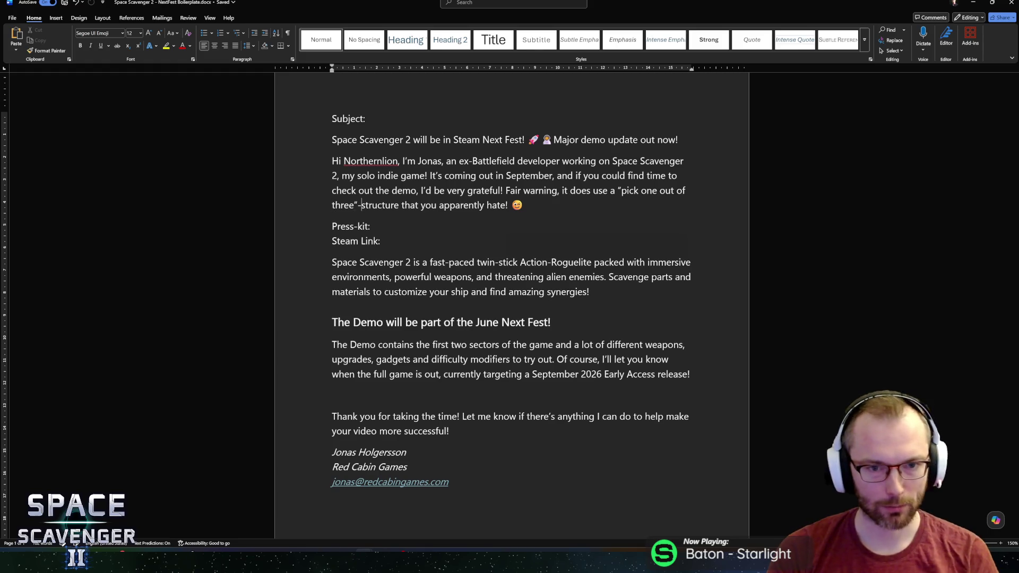
{"action": "key", "text": "ctrl+shift+Right"}
{"action": "key", "text": "BackSpace"}
{"action": "type", "text": "supposed"}
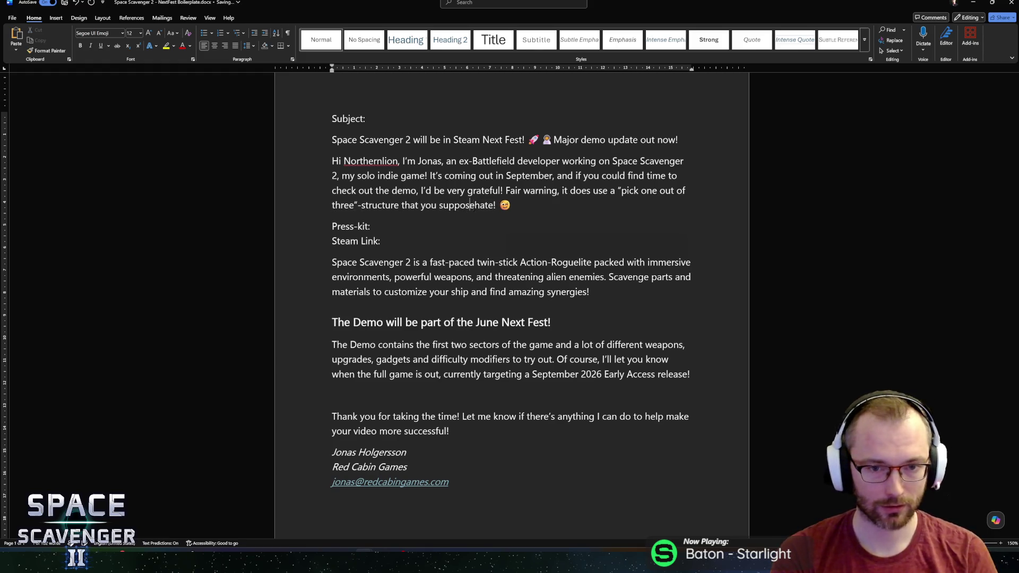
{"action": "type", "text": "ly"}
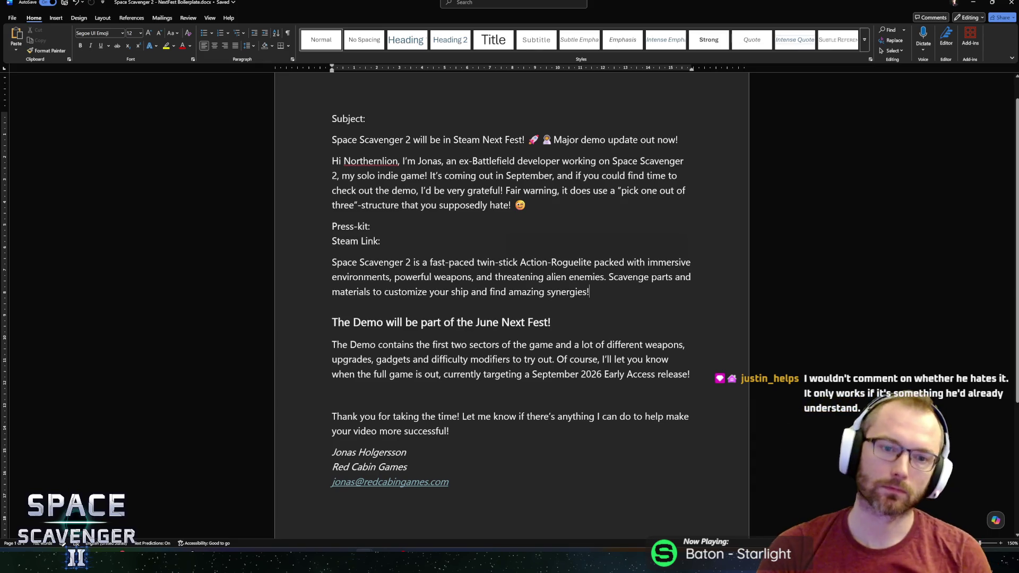
Review the 'structure that you supposedly hate!' phrase, then switch to the YouTube browser window
{"action": "left_click_drag", "start_coordinate": [510, 205], "coordinate": [358, 207]}
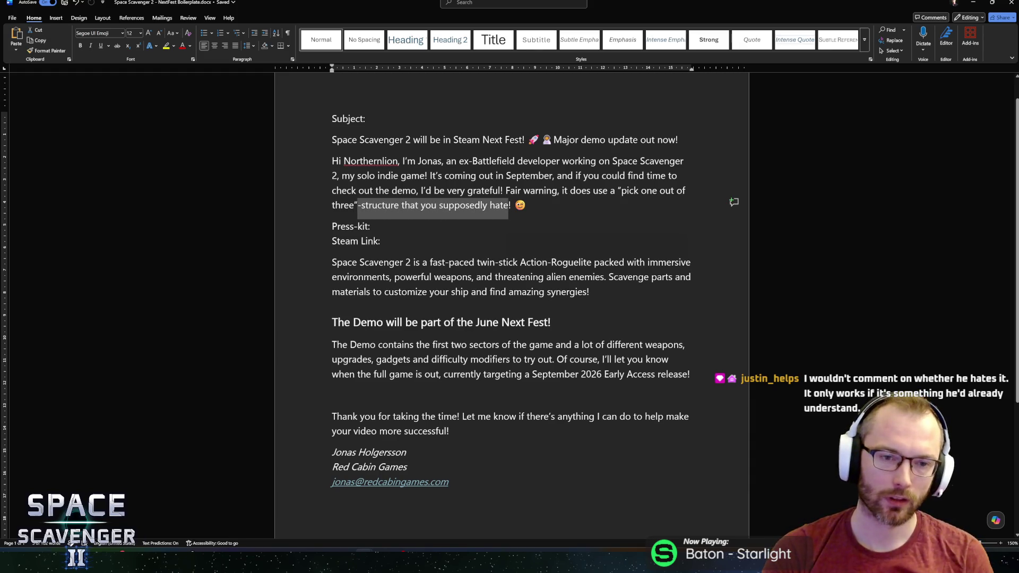
{"action": "left_click", "coordinate": [358, 207]}
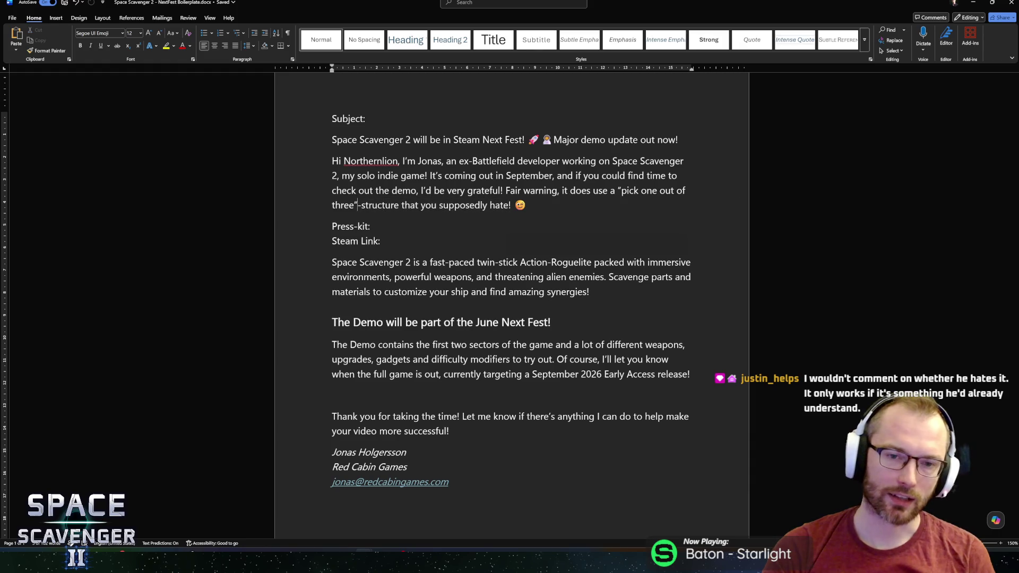
{"action": "mouse_move", "coordinate": [358, 207]}
{"action": "left_mouse_down"}
{"action": "mouse_move", "coordinate": [531, 207]}
{"action": "mouse_move", "coordinate": [512, 207]}
{"action": "left_mouse_up"}
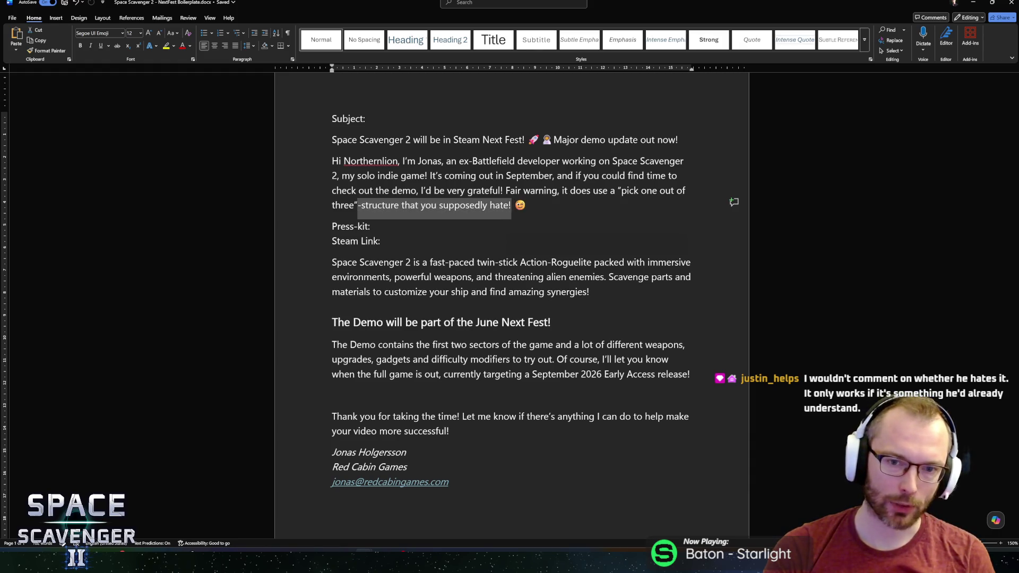
{"action": "left_click", "coordinate": [392, 192]}
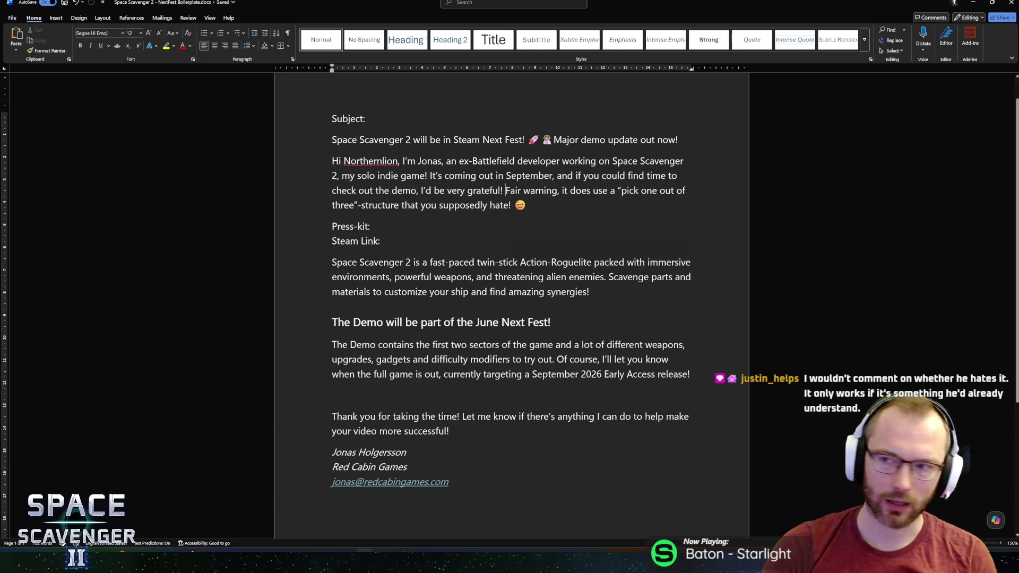
{"action": "key", "text": "alt+Tab"}
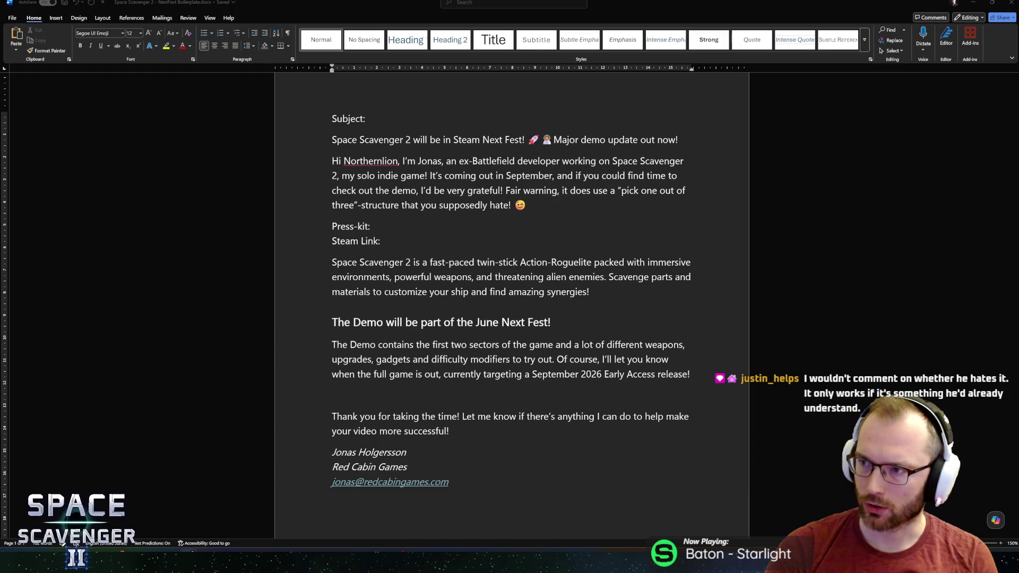
{"action": "key", "text": "alt+Tab"}
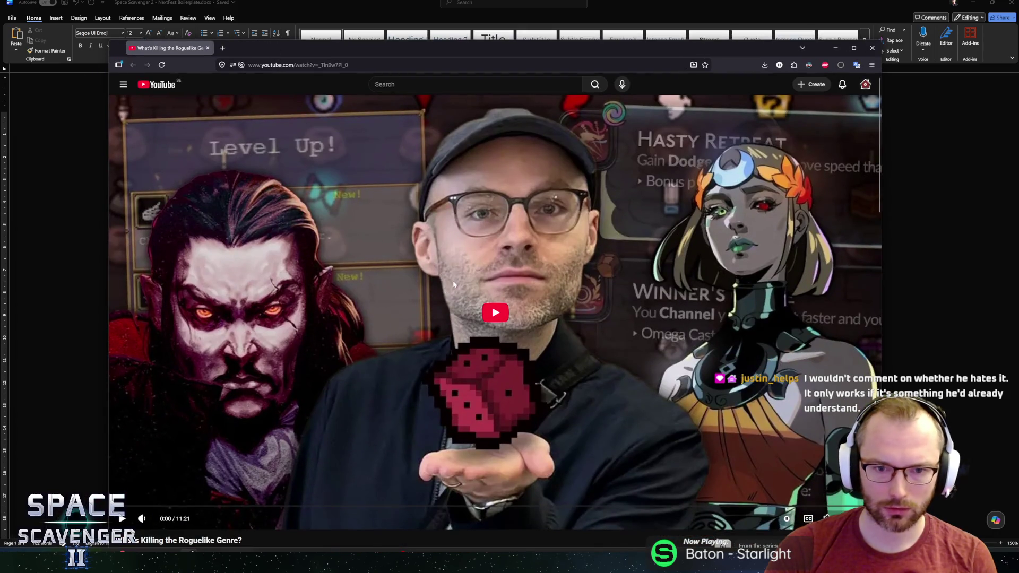
Play the roguelike video, seeking back and then ahead to the Isaac gameplay
{"action": "left_click", "coordinate": [492, 302]}
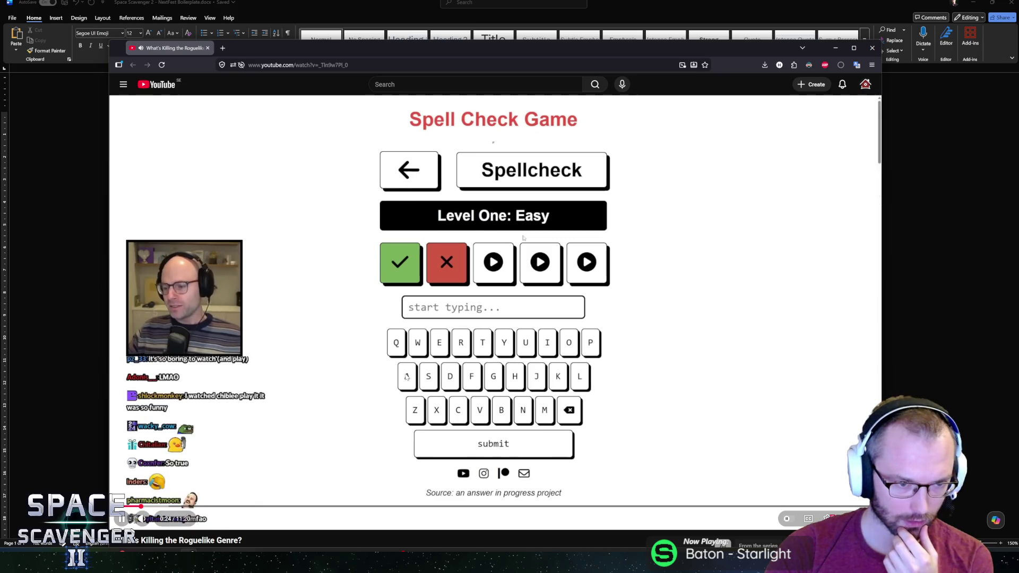
{"action": "key", "text": "Left"}
{"action": "key", "text": "Left"}
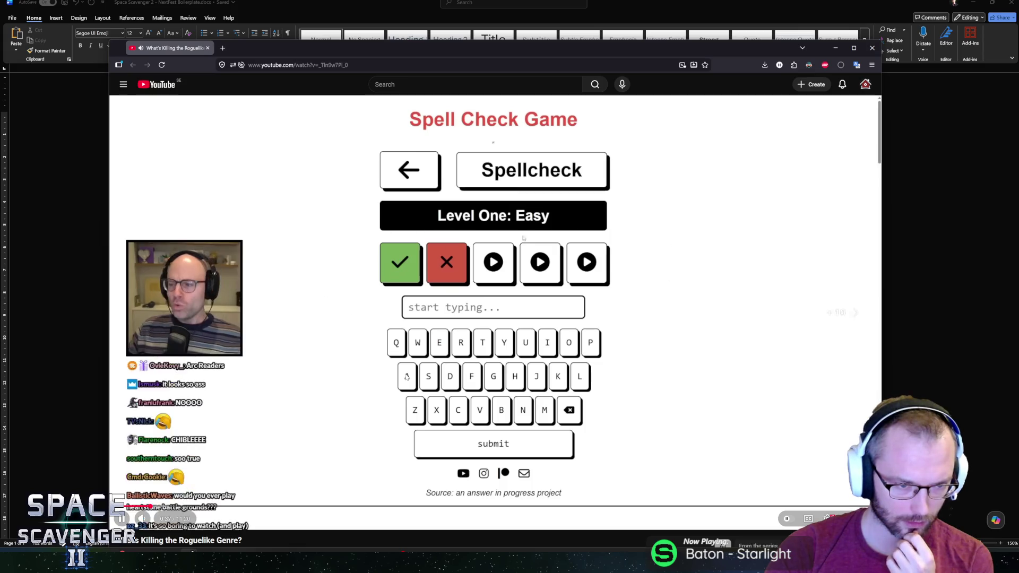
{"action": "key", "text": "Right"}
{"action": "key", "text": "Right"}
{"action": "key", "text": "Right"}
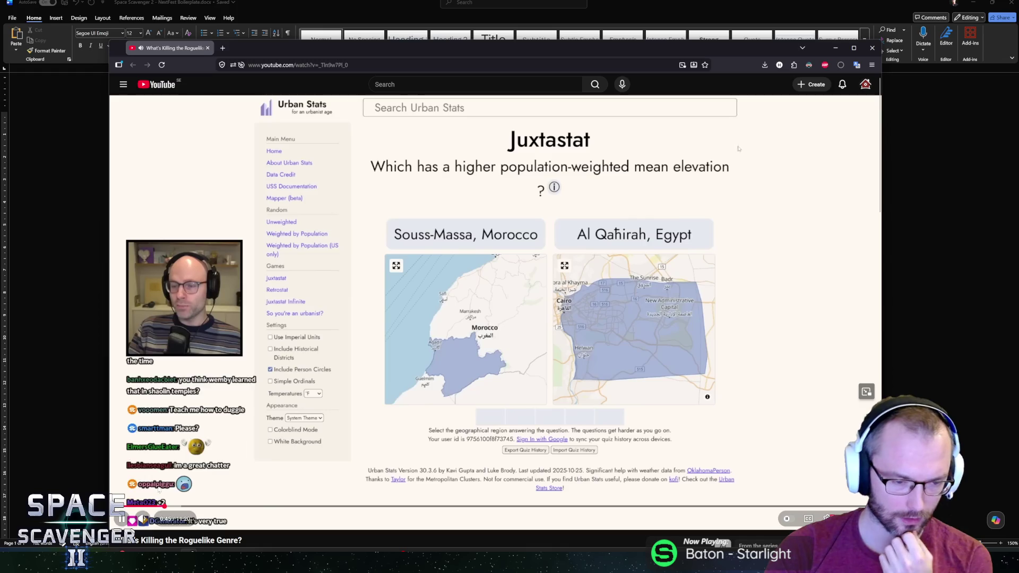
{"action": "left_click", "coordinate": [255, 506]}
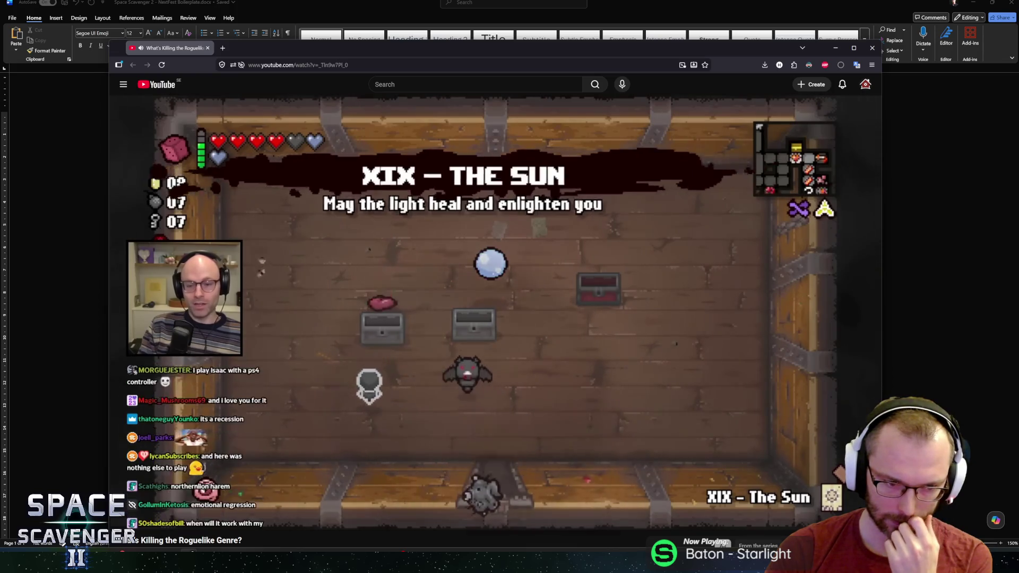
Keep watching the roguelike video, briefly scrolling the YouTube page
{"action": "mouse_move", "coordinate": [231, 495]}
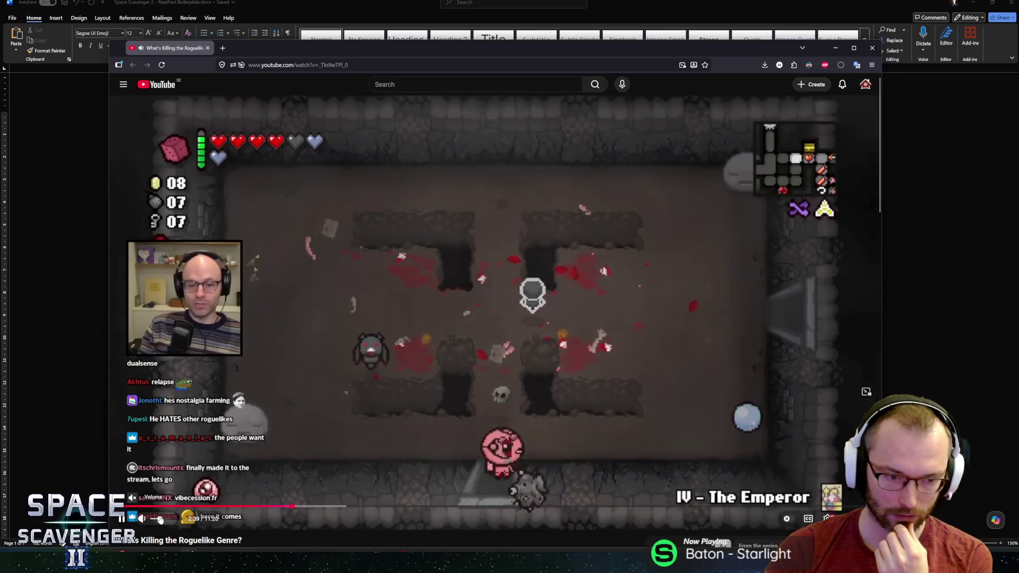
{"action": "mouse_move", "coordinate": [391, 419]}
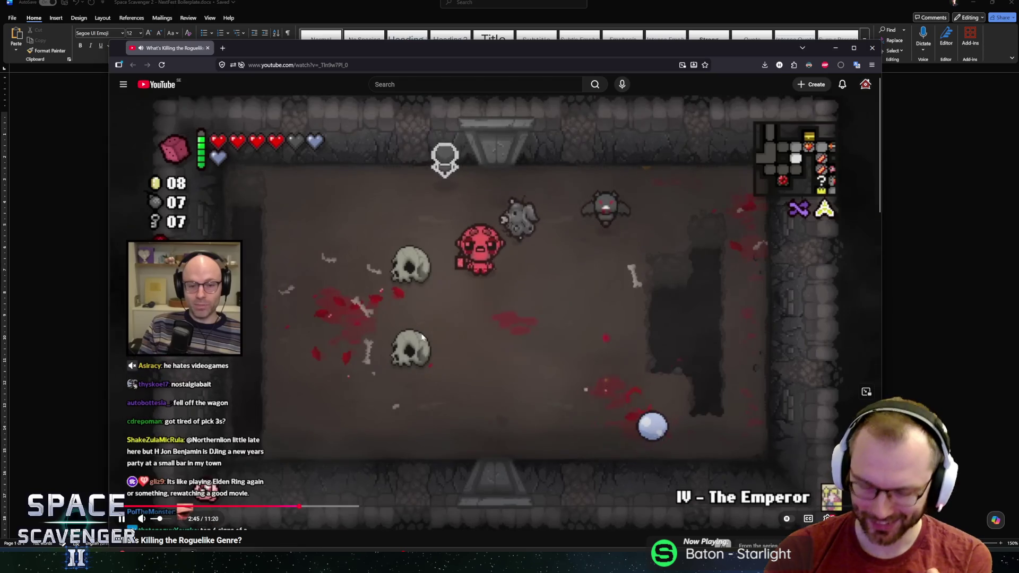
{"action": "left_click", "coordinate": [681, 291]}
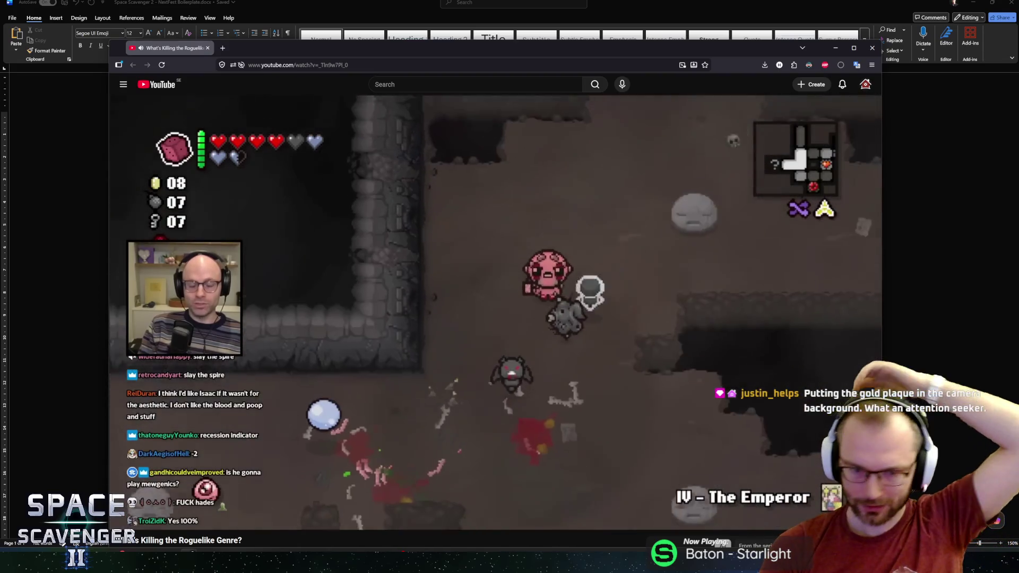
{"action": "mouse_move", "coordinate": [680, 304]}
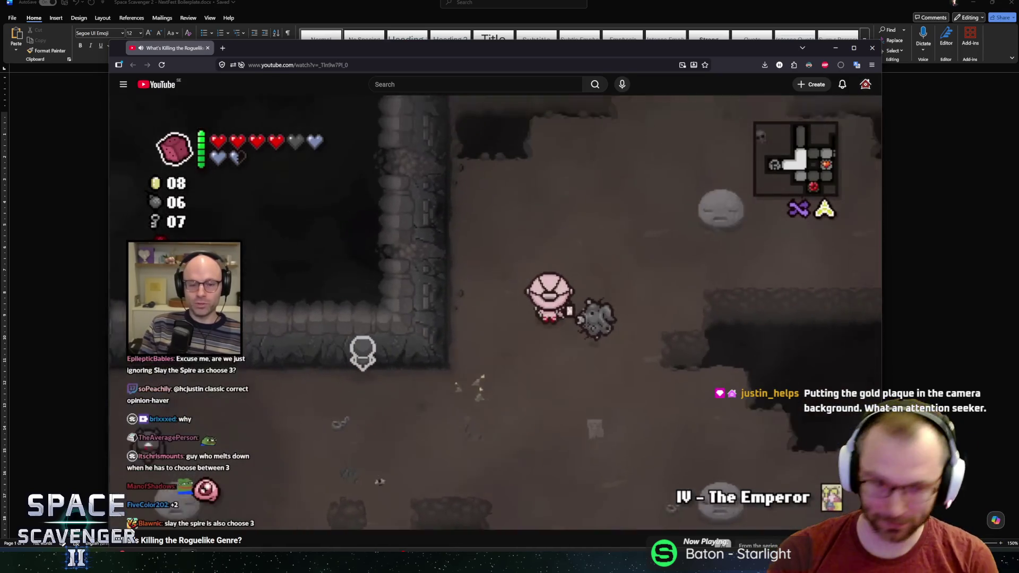
{"action": "mouse_move", "coordinate": [644, 182]}
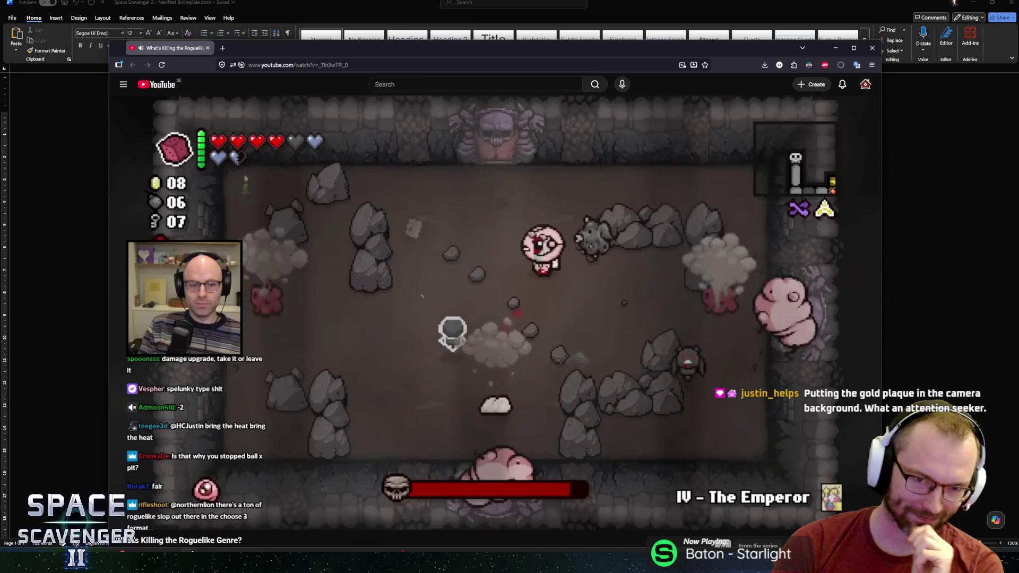
{"action": "mouse_move", "coordinate": [614, 192]}
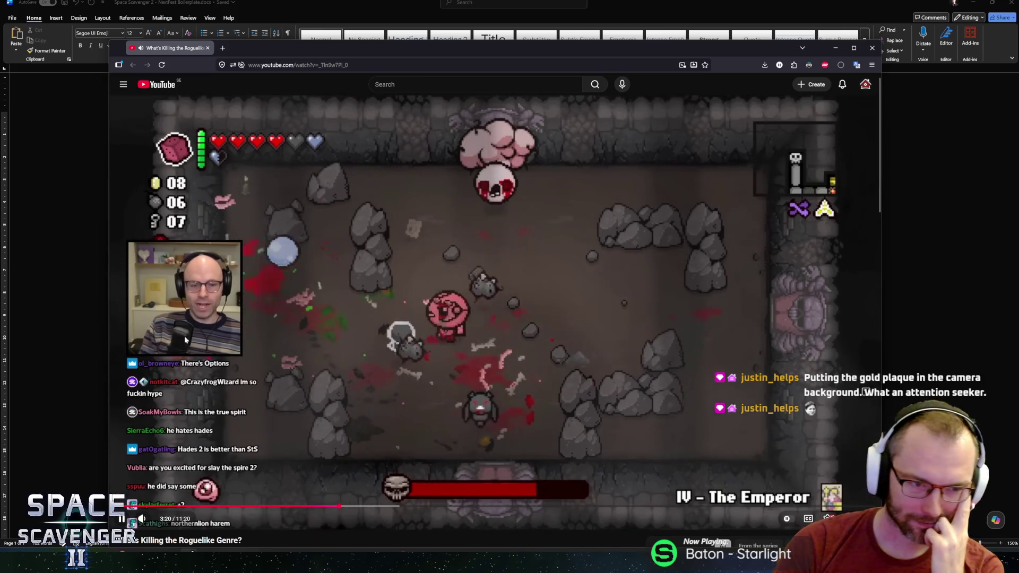
{"action": "mouse_move", "coordinate": [145, 289]}
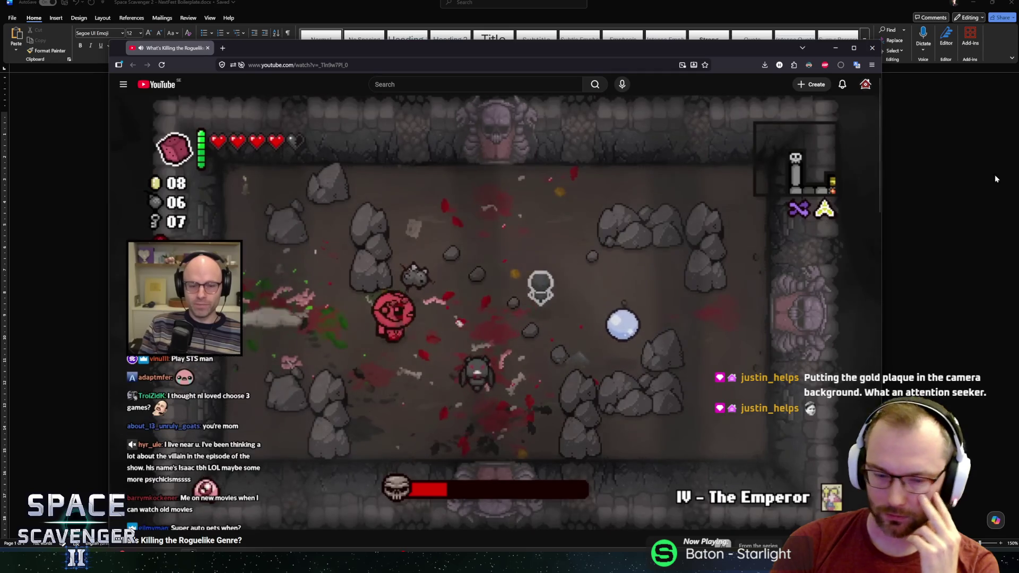
{"action": "scroll", "coordinate": [415, 315], "scroll_direction": "down", "scroll_amount": 1}
{"action": "scroll", "coordinate": [414, 312], "scroll_direction": "up", "scroll_amount": 1}
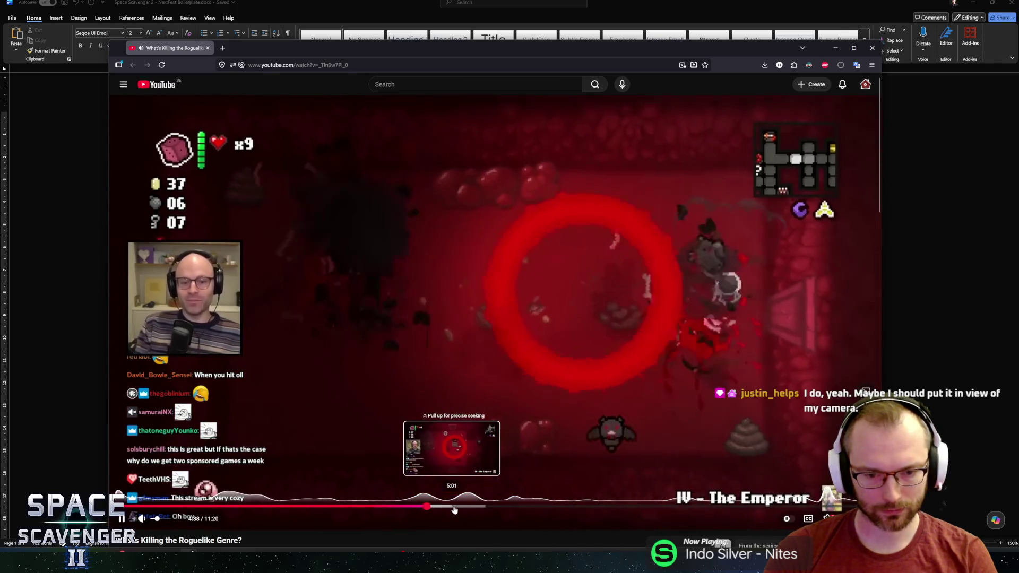
Skip the video ahead to about 5:32, pause it, and return to the Word draft
{"action": "left_click", "coordinate": [452, 509]}
{"action": "left_click", "coordinate": [468, 508]}
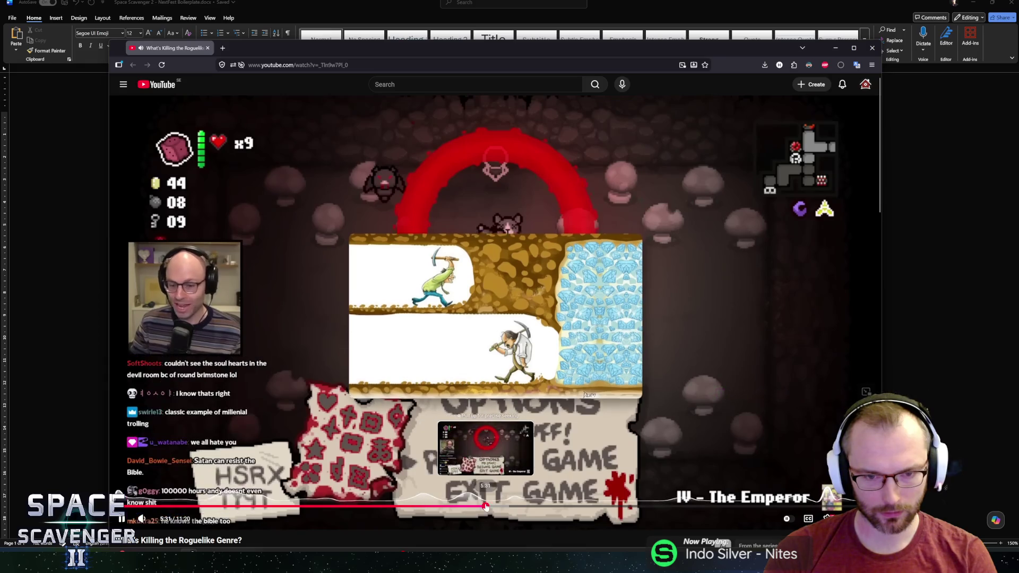
{"action": "left_click", "coordinate": [486, 508]}
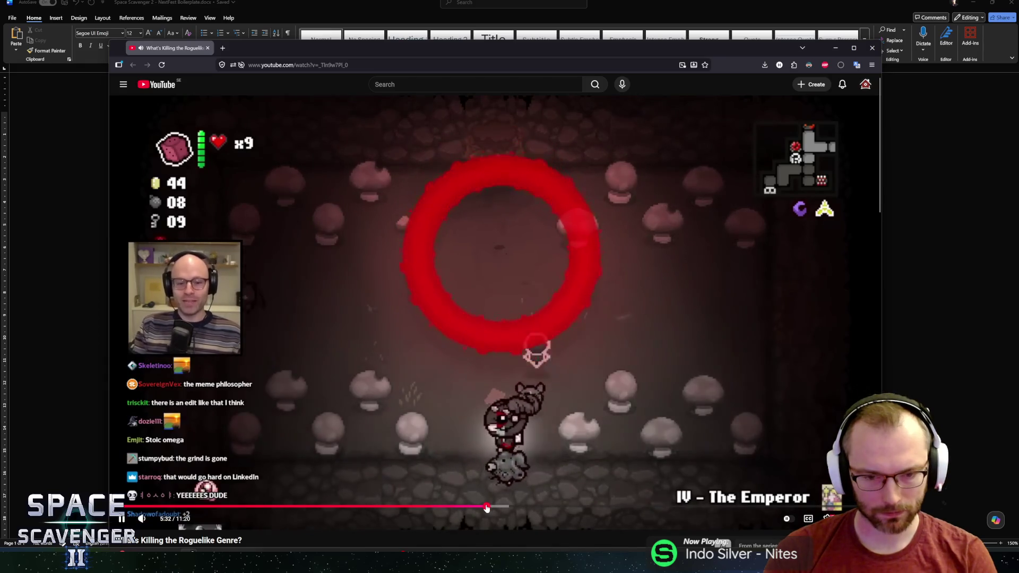
{"action": "left_click", "coordinate": [623, 300]}
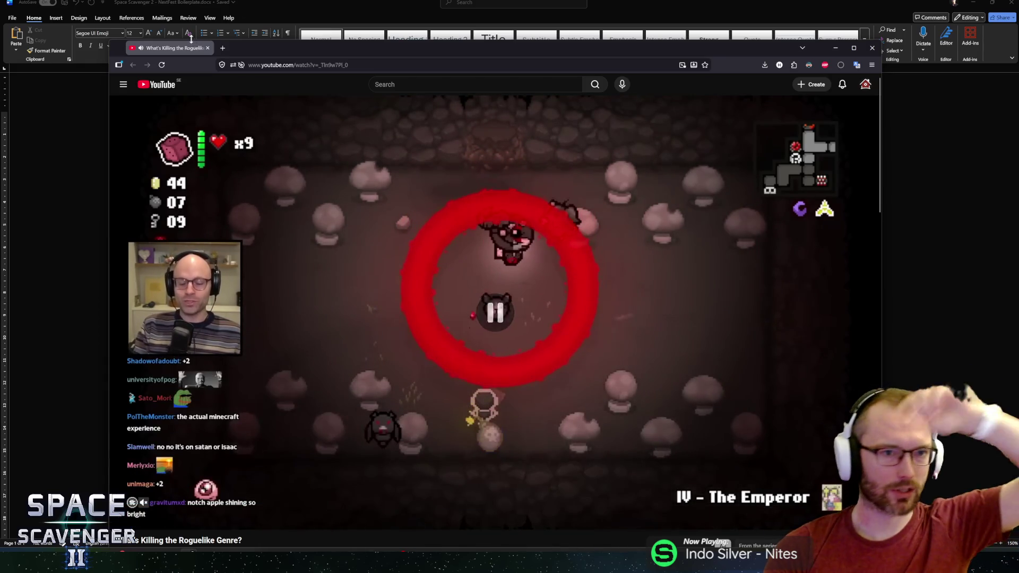
{"action": "left_click", "coordinate": [192, 41]}
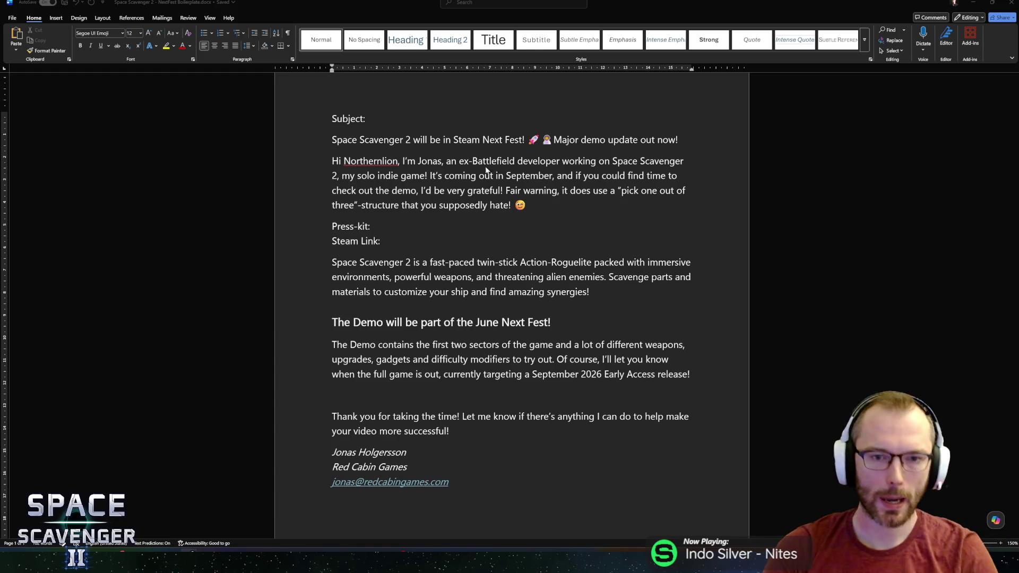
Delete the Early Access release-date clause from the demo paragraph
{"action": "left_click", "coordinate": [505, 190]}
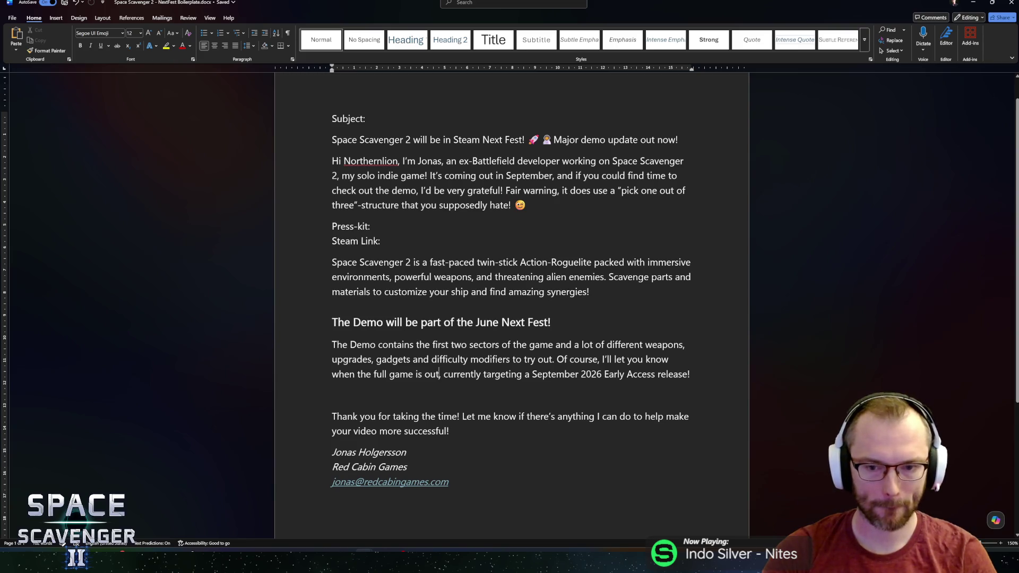
{"action": "key", "text": "shift+End"}
{"action": "key", "text": "Delete"}
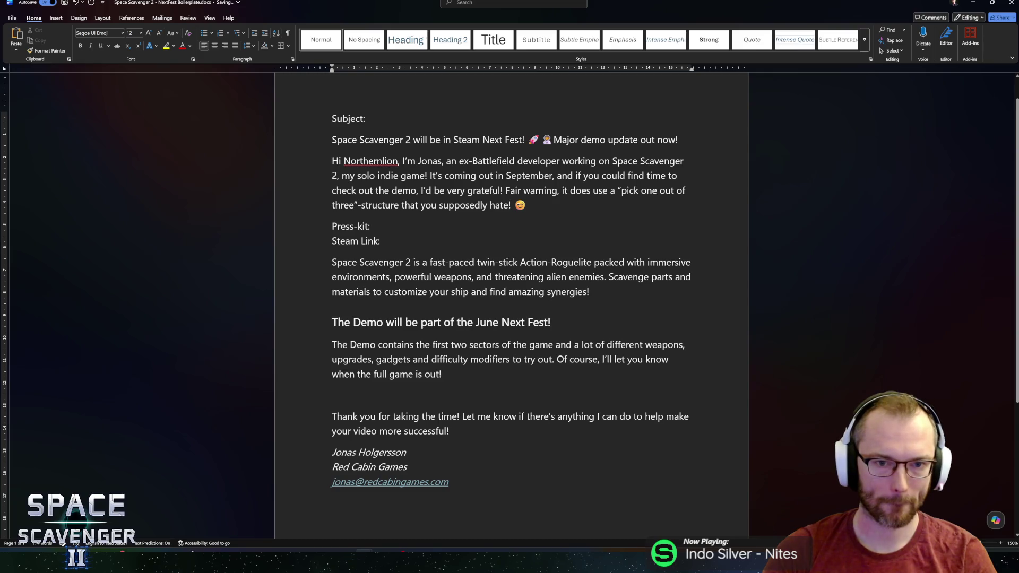
Remove the 'Fair warning … supposedly hate!' sentence so the intro ends at 'I'd be very grateful!'
{"action": "key", "text": "shift+Down"}
{"action": "key", "text": "Delete"}
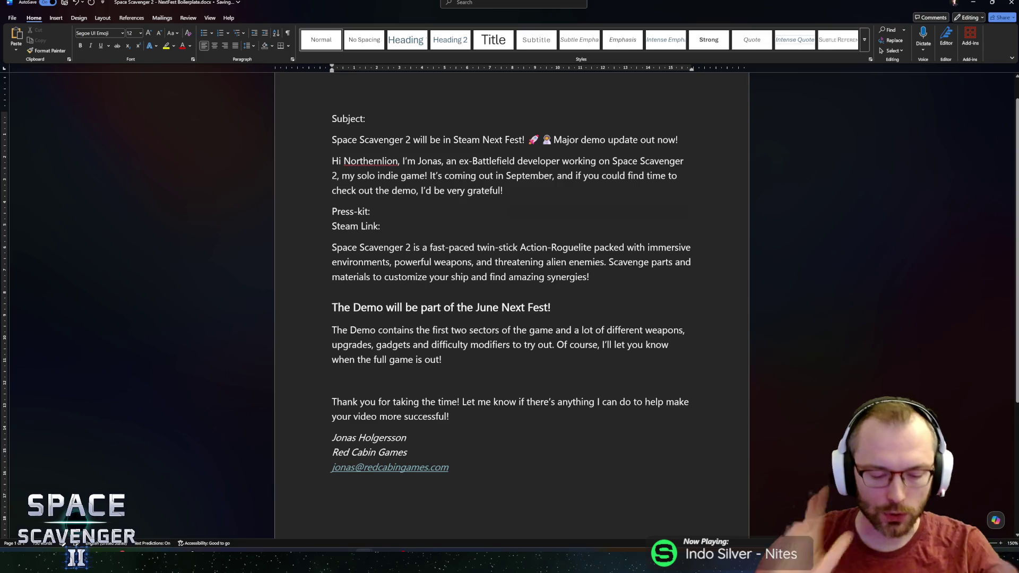
{"action": "scroll", "coordinate": [511, 307], "scroll_direction": "up", "scroll_amount": 1}
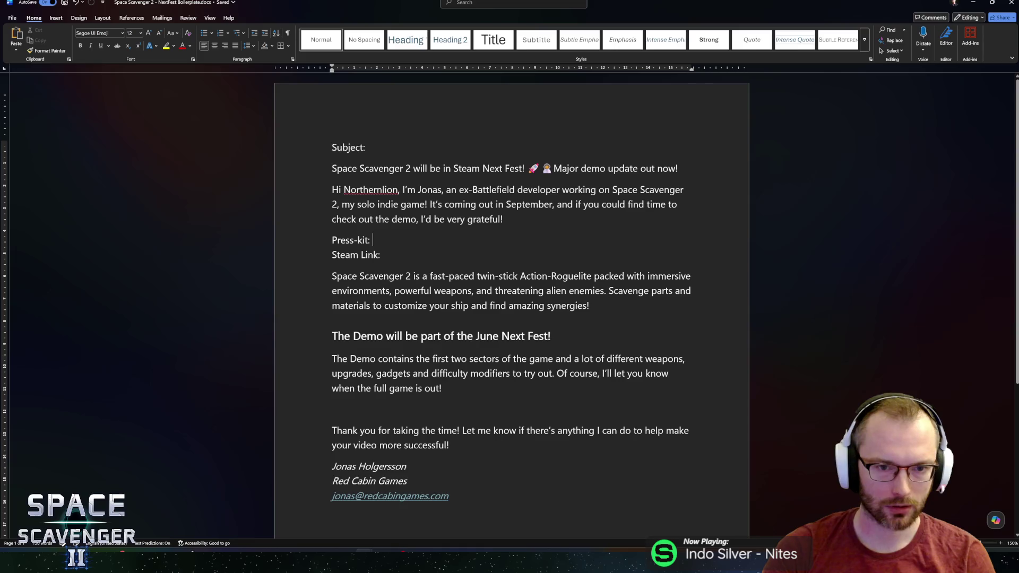
Replace the streamer's name after 'Hi' with the placeholder [person]
{"action": "scroll", "coordinate": [511, 307], "scroll_direction": "down", "scroll_amount": 4}
{"action": "scroll", "coordinate": [512, 308], "scroll_direction": "up", "scroll_amount": 4}
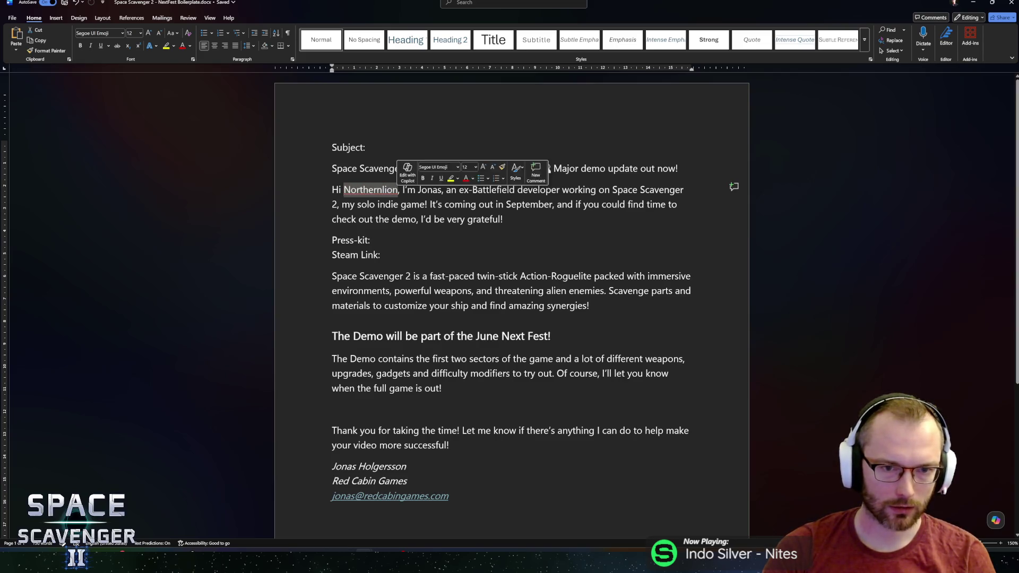
{"action": "key", "text": "BackSpace"}
{"action": "type", "text": "[channel/person]"}
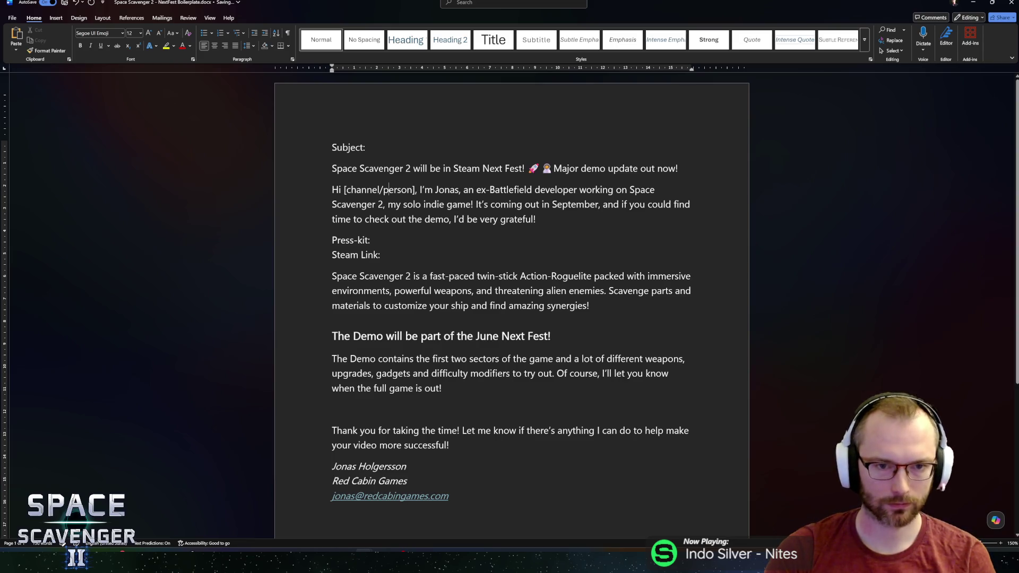
{"action": "key", "text": "BackSpace"}
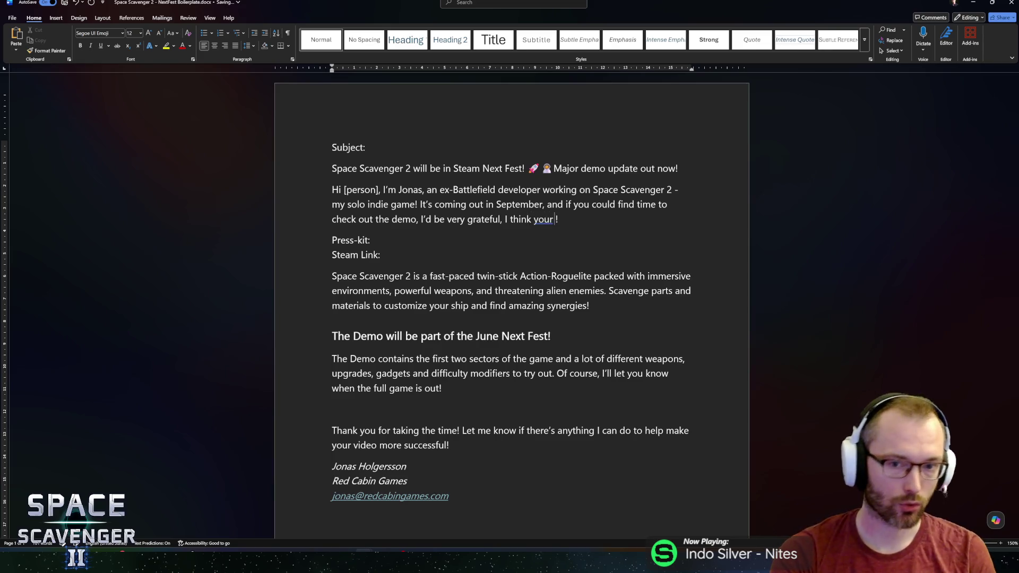
{"action": "type", "text": "enc"}
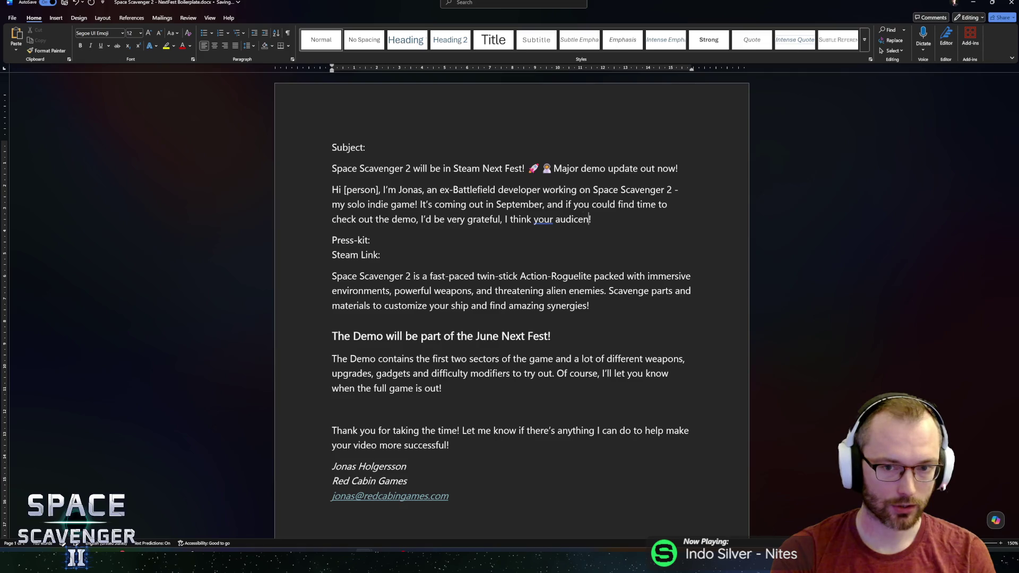
{"action": "key", "text": "BackSpace"}
{"action": "key", "text": "BackSpace"}
{"action": "key", "text": "BackSpace"}
{"action": "type", "text": "ence will"}
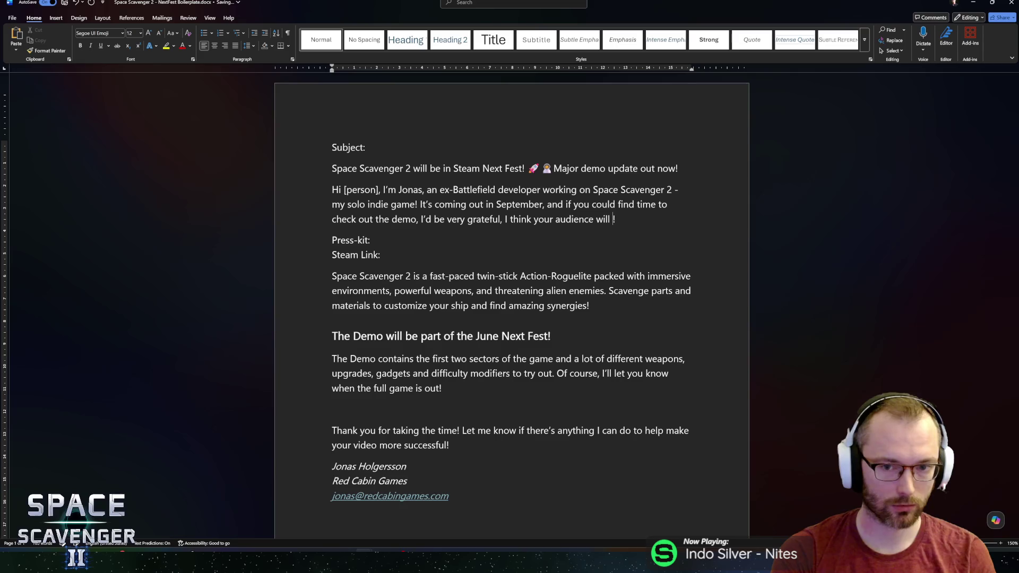
{"action": "type", "text": " really like it"}
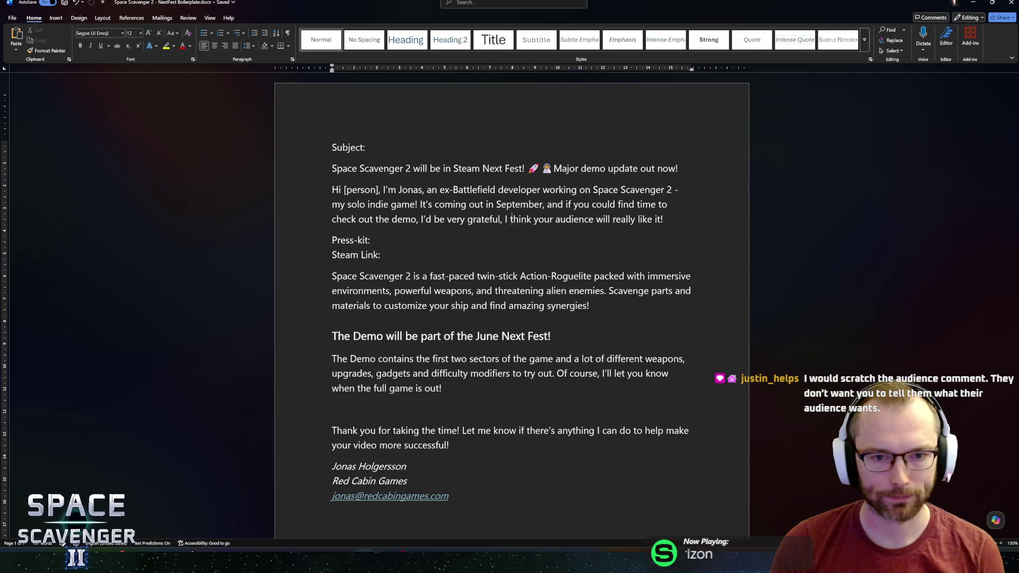
{"action": "left_click", "coordinate": [501, 218]}
{"action": "left_click", "coordinate": [417, 218]}
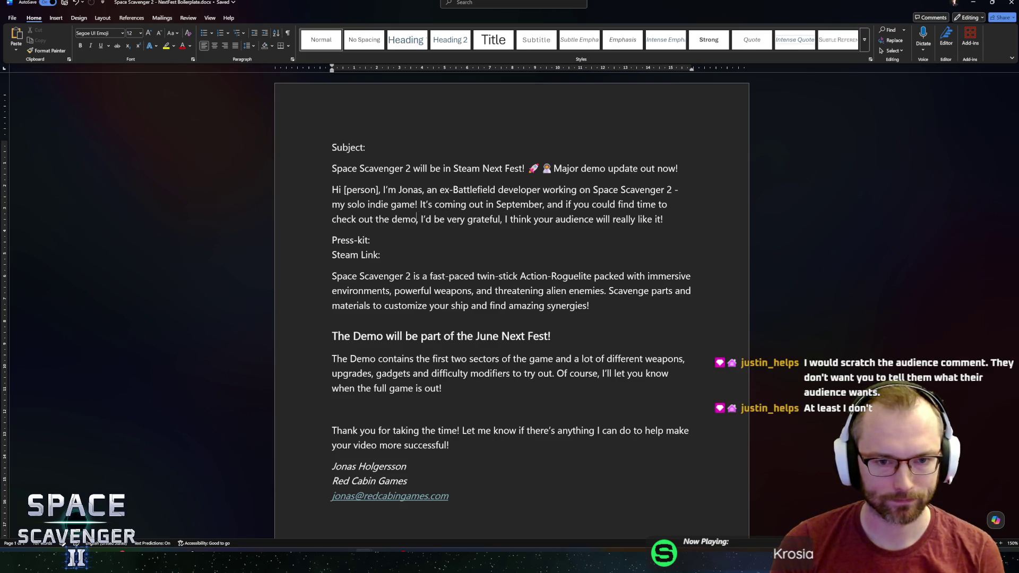
{"action": "left_click", "coordinate": [501, 219]}
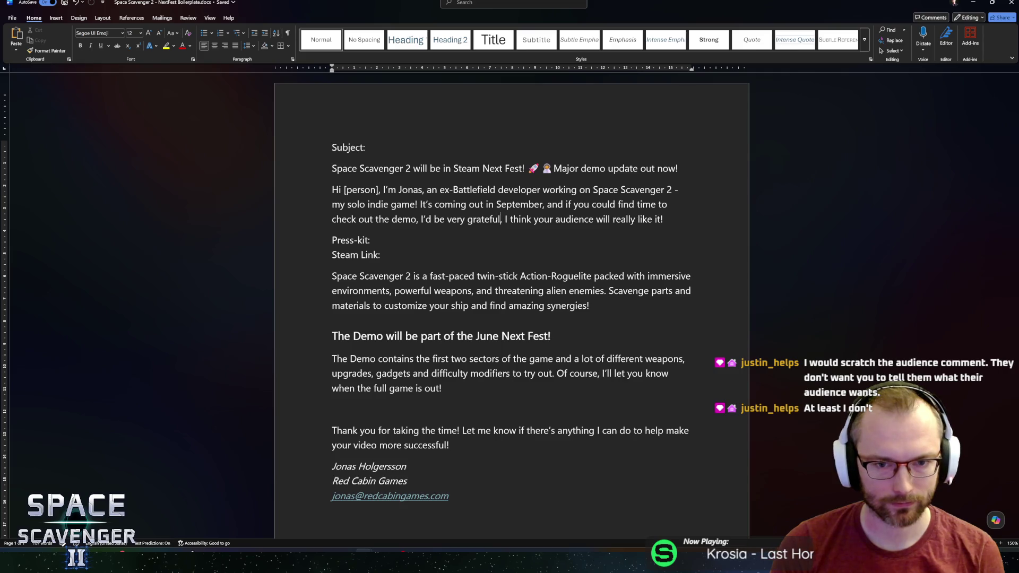
{"action": "key", "text": "Left"}
{"action": "key", "text": "Left"}
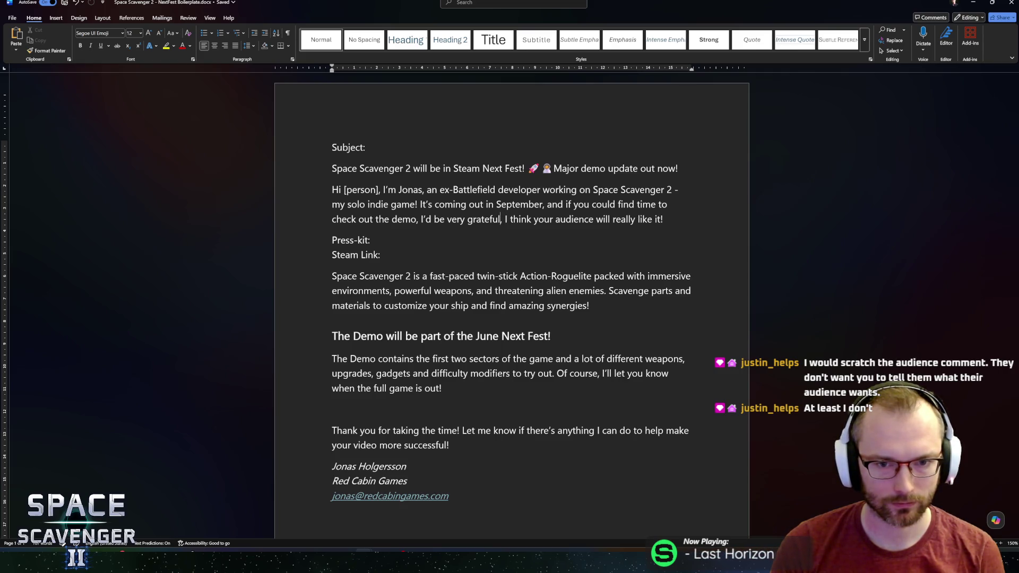
{"action": "key", "text": "shift+End"}
{"action": "key", "text": "shift+Left"}
{"action": "key", "text": "shift+Left"}
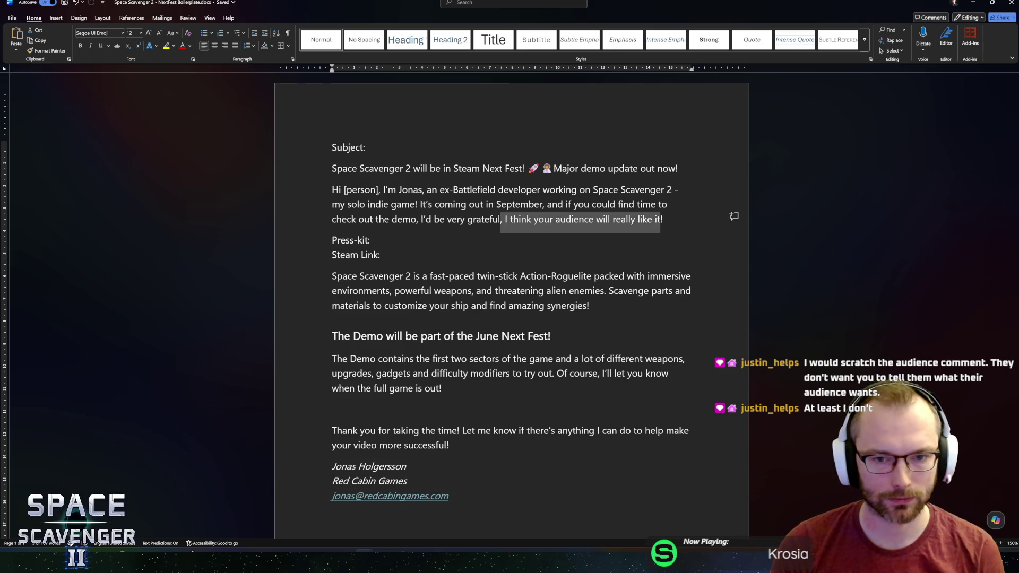
{"action": "key", "text": "Delete"}
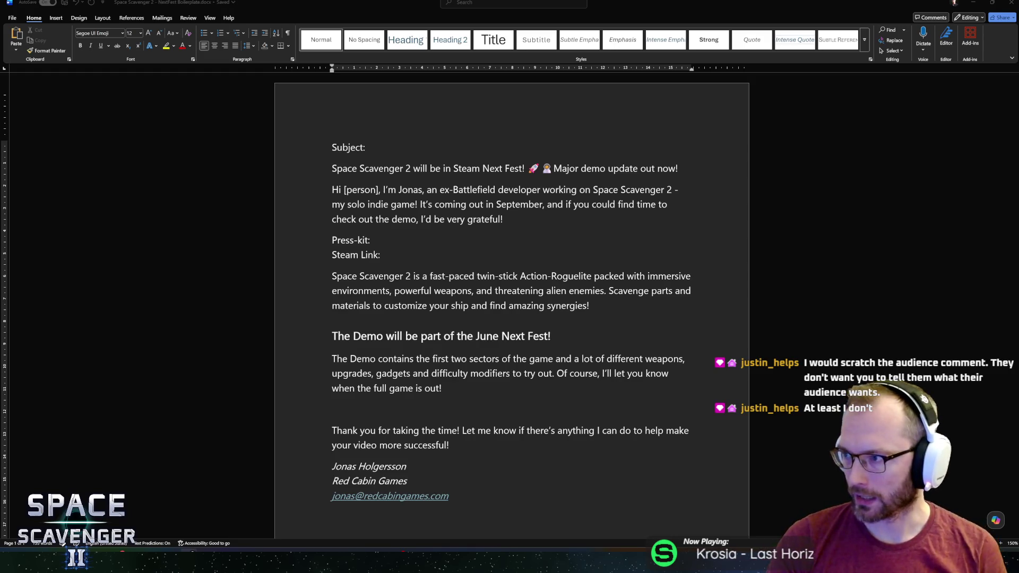
{"action": "key", "text": "alt+Tab"}
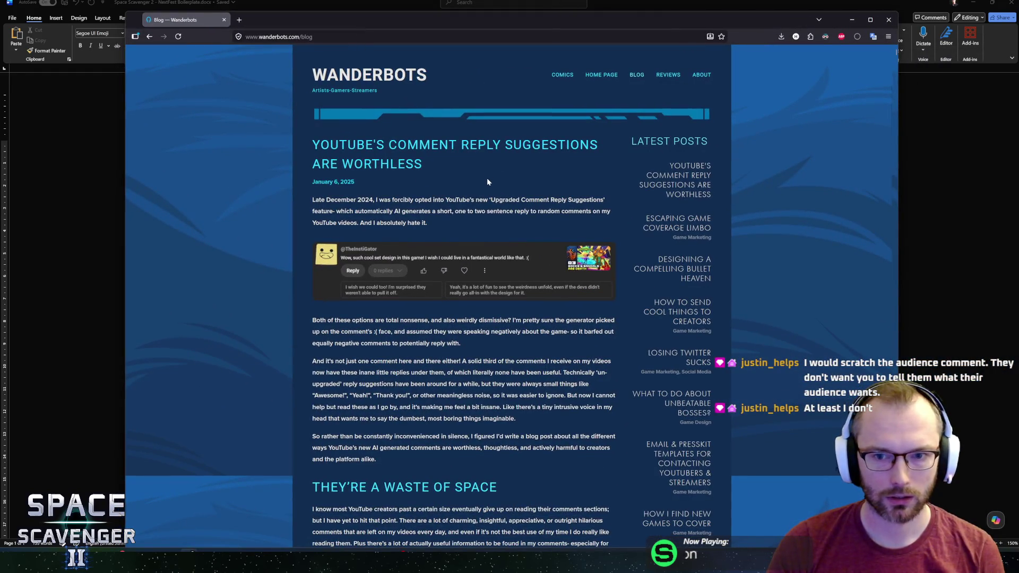
Search the Wanderbots blog for 'email' and step through its matches
{"action": "scroll", "coordinate": [487, 210], "scroll_direction": "down", "scroll_amount": 1}
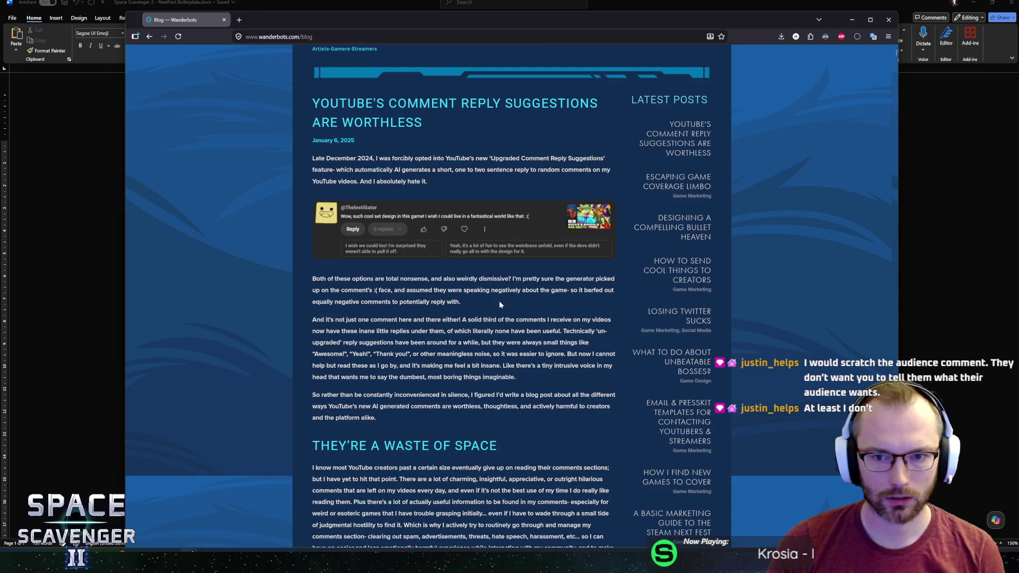
{"action": "type", "text": "email"}
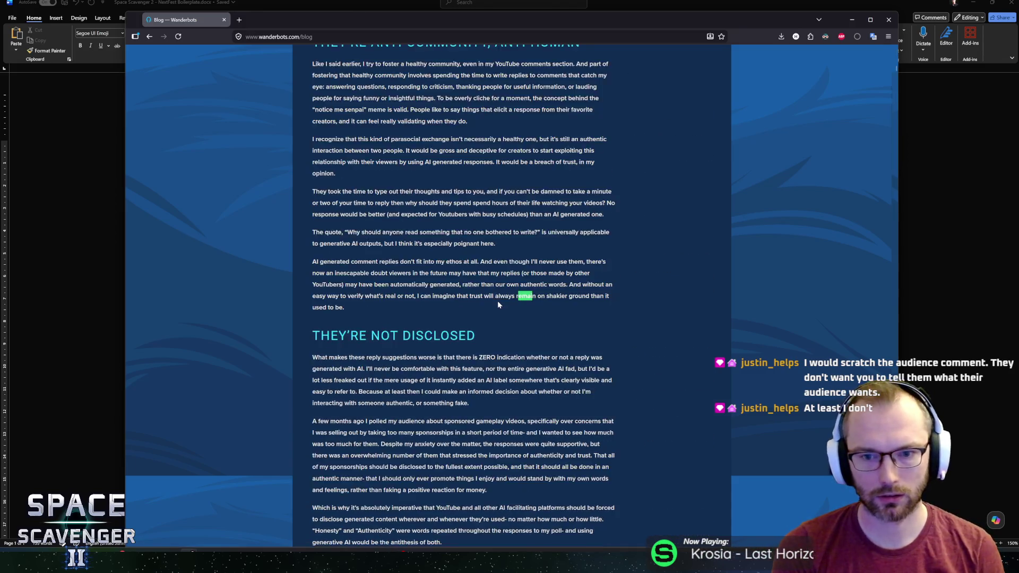
{"action": "key", "text": "Return"}
{"action": "key", "text": "Return"}
{"action": "key", "text": "Return"}
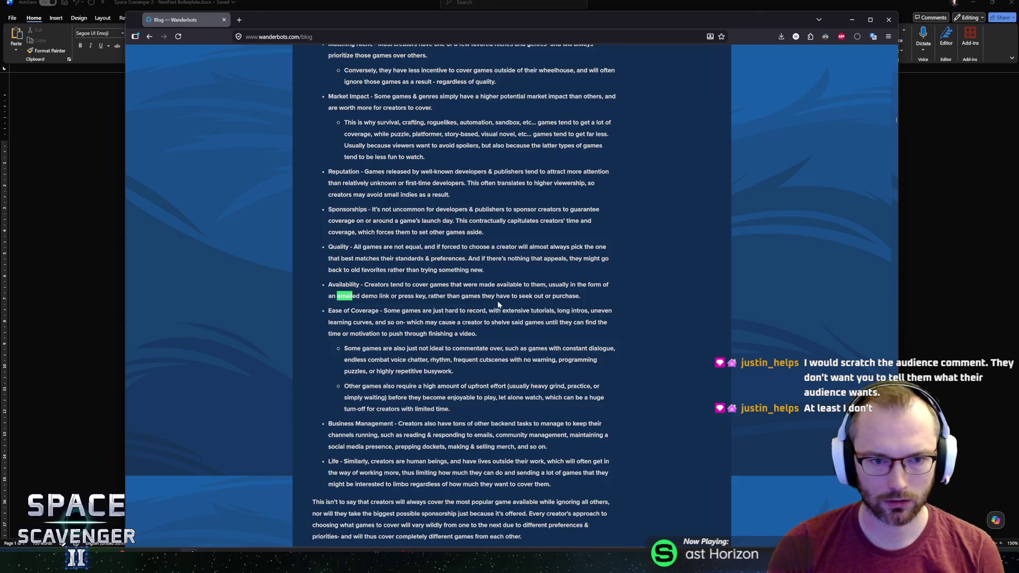
{"action": "key", "text": "Return"}
{"action": "key", "text": "Return"}
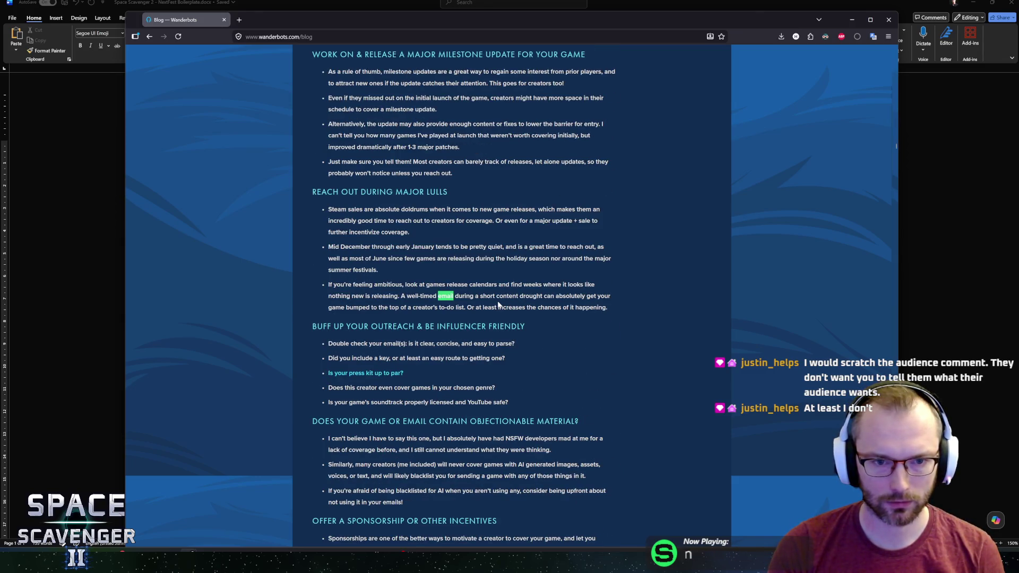
{"action": "key", "text": "Return"}
{"action": "key", "text": "Escape"}
{"action": "scroll", "coordinate": [462, 298], "scroll_direction": "up", "scroll_amount": 6}
{"action": "scroll", "coordinate": [429, 292], "scroll_direction": "up", "scroll_amount": 5}
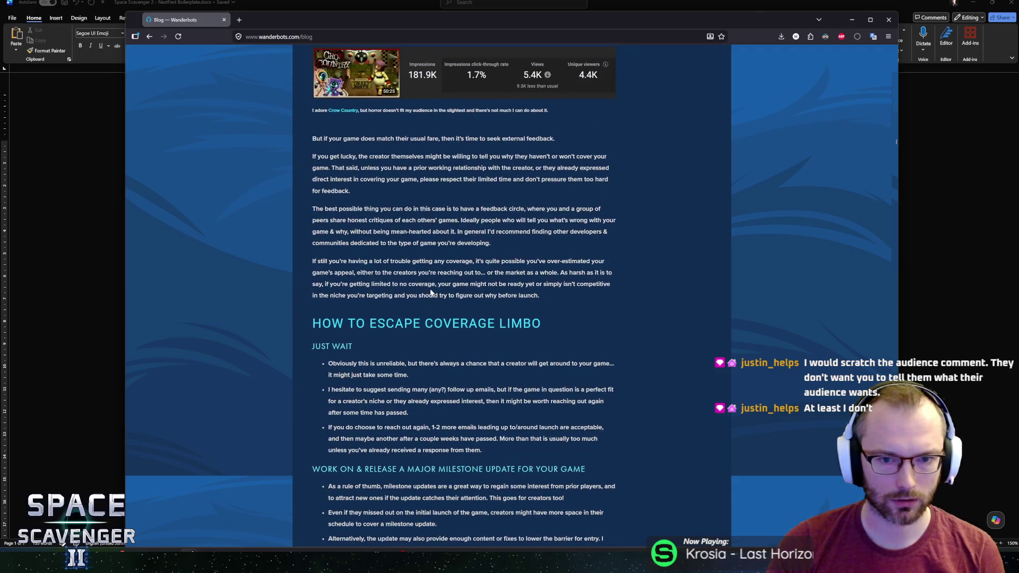
{"action": "scroll", "coordinate": [425, 310], "scroll_direction": "up", "scroll_amount": 12}
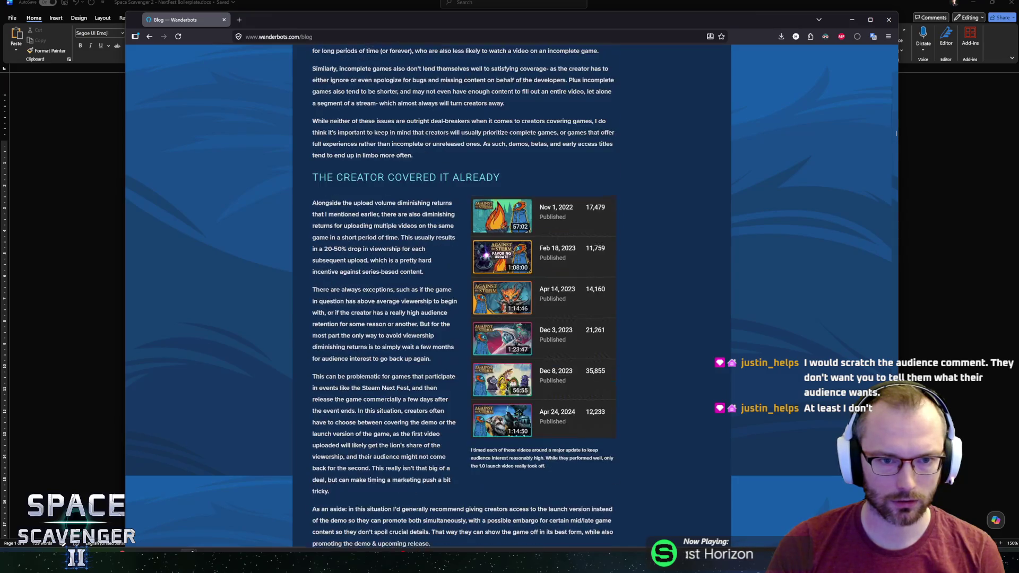
{"action": "scroll", "coordinate": [456, 298], "scroll_direction": "up", "scroll_amount": 2}
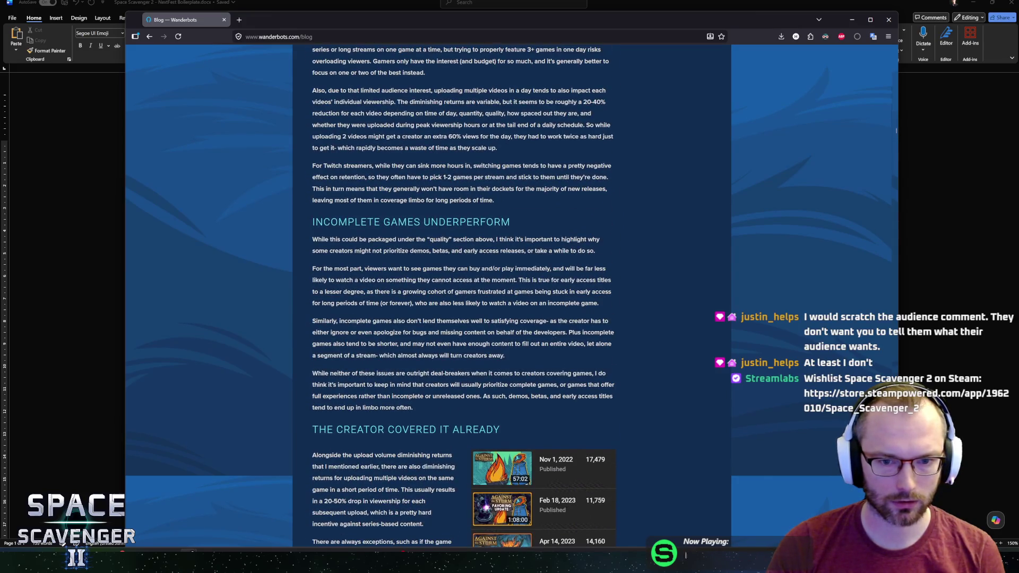
{"action": "scroll", "coordinate": [398, 298], "scroll_direction": "down", "scroll_amount": 2}
Skim the 'Escaping Game Coverage Limbo' post and find 'how to e' to reach 'How to Escape Coverage Limbo'
{"action": "left_click_drag", "start_coordinate": [329, 289], "coordinate": [398, 301]}
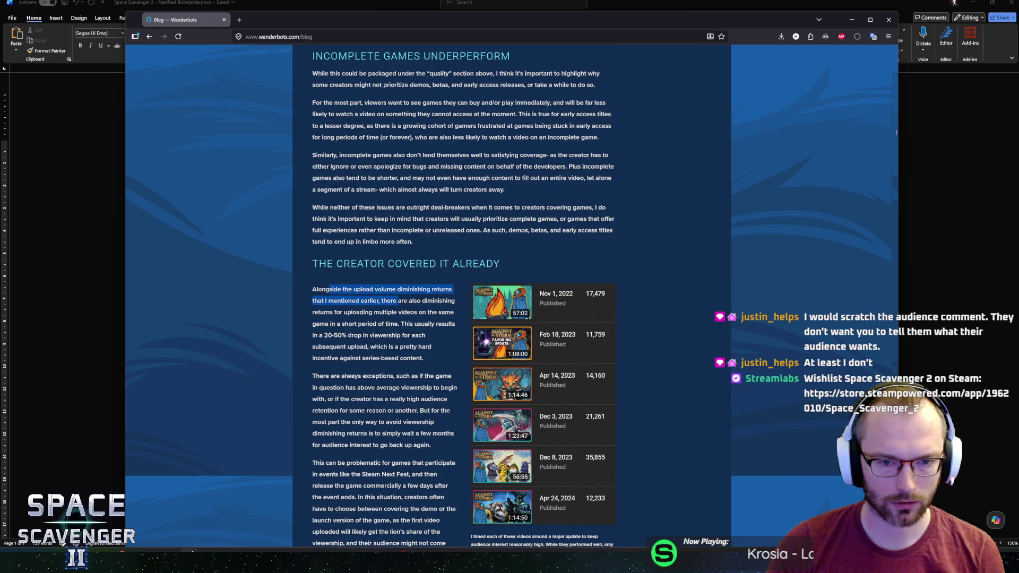
{"action": "scroll", "coordinate": [398, 301], "scroll_direction": "up", "scroll_amount": 3}
{"action": "scroll", "coordinate": [442, 322], "scroll_direction": "up", "scroll_amount": 15}
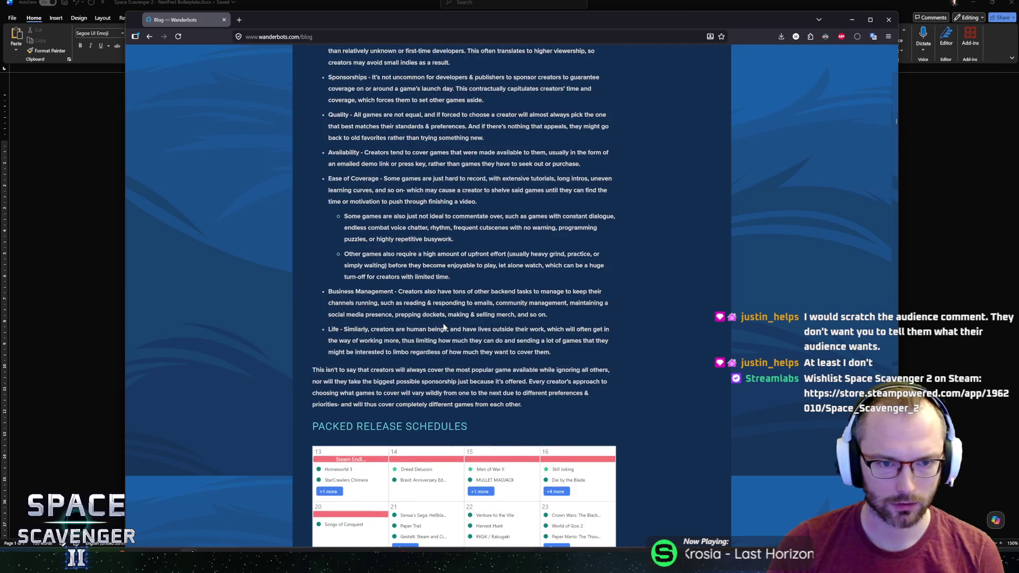
{"action": "scroll", "coordinate": [446, 325], "scroll_direction": "up", "scroll_amount": 8}
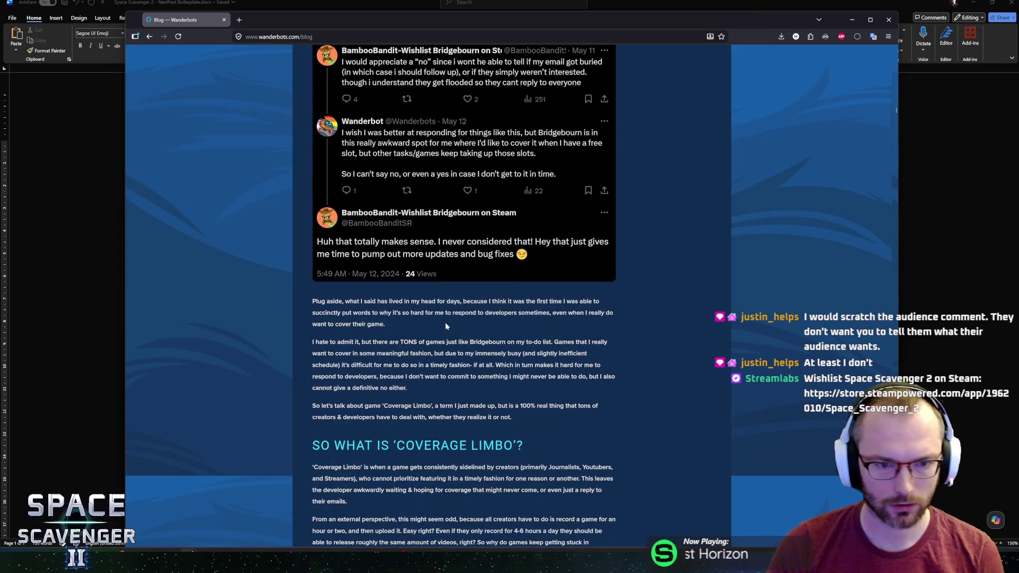
{"action": "scroll", "coordinate": [446, 324], "scroll_direction": "down", "scroll_amount": 3}
{"action": "scroll", "coordinate": [448, 330], "scroll_direction": "up", "scroll_amount": 15}
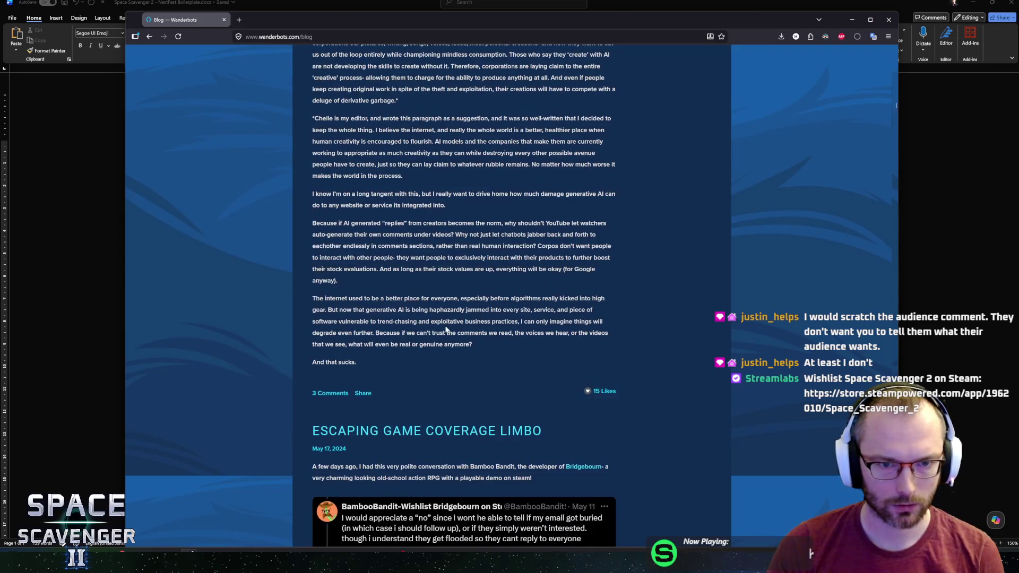
{"action": "scroll", "coordinate": [455, 301], "scroll_direction": "down", "scroll_amount": 4}
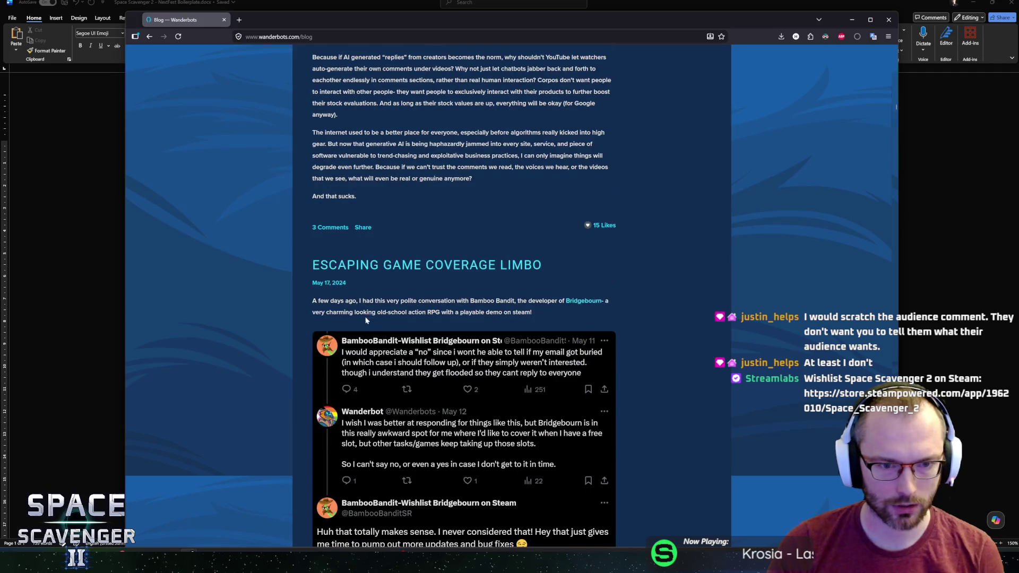
{"action": "scroll", "coordinate": [455, 301], "scroll_direction": "down", "scroll_amount": 8}
{"action": "middle_click", "coordinate": [437, 183]}
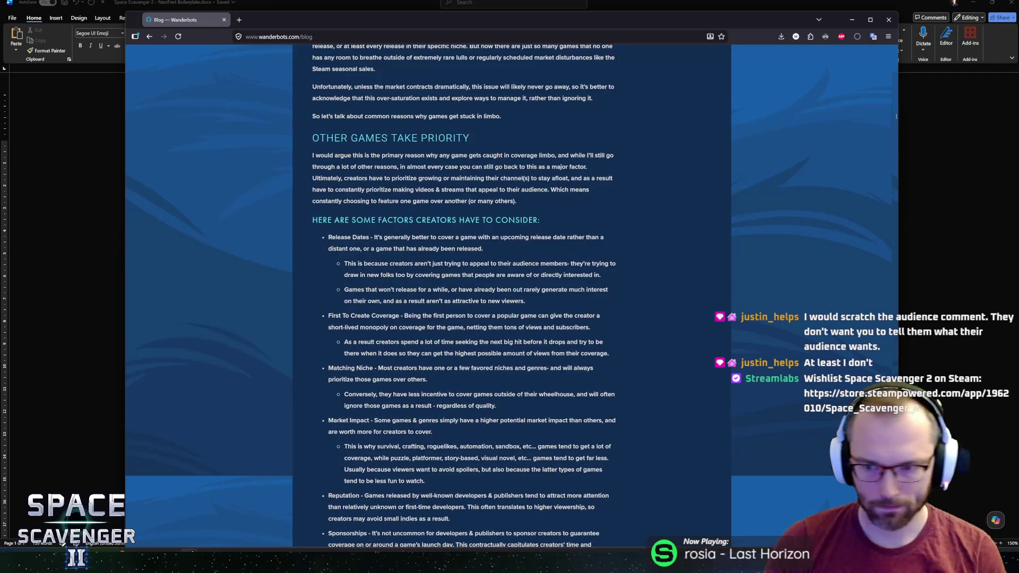
{"action": "scroll", "coordinate": [437, 183], "scroll_direction": "down", "scroll_amount": 15}
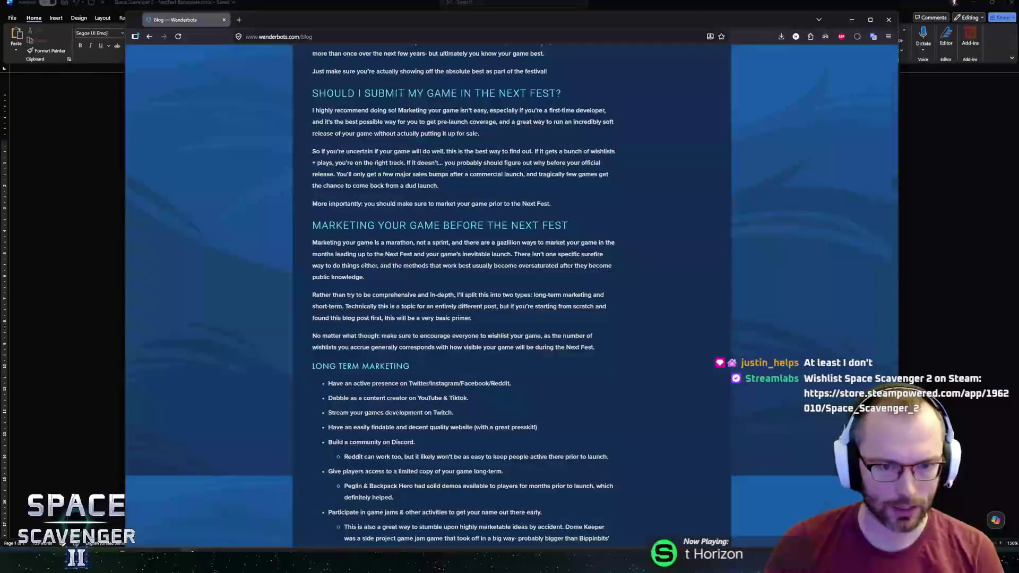
{"action": "key", "text": "ctrl+f"}
{"action": "type", "text": "how to e"}
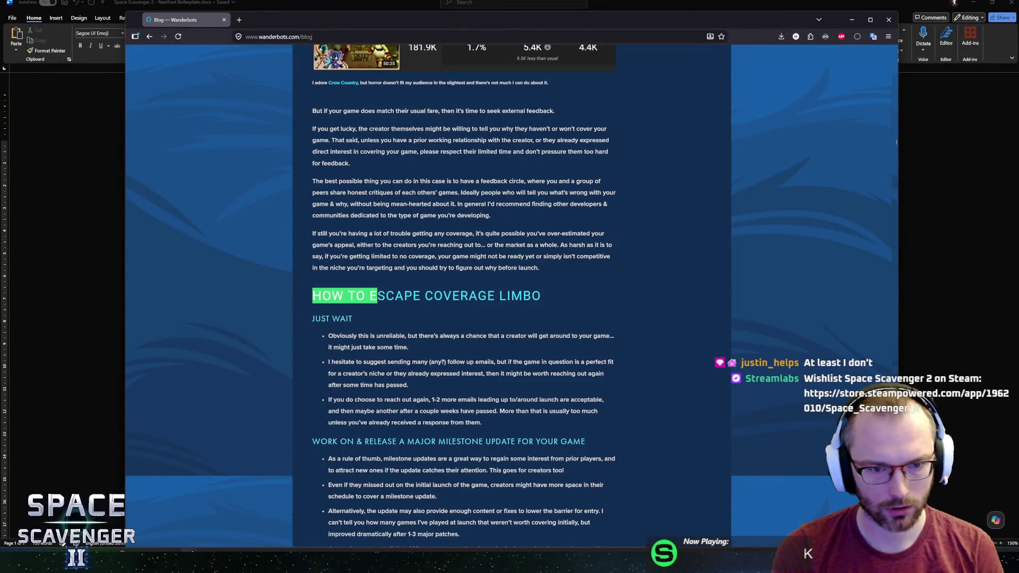